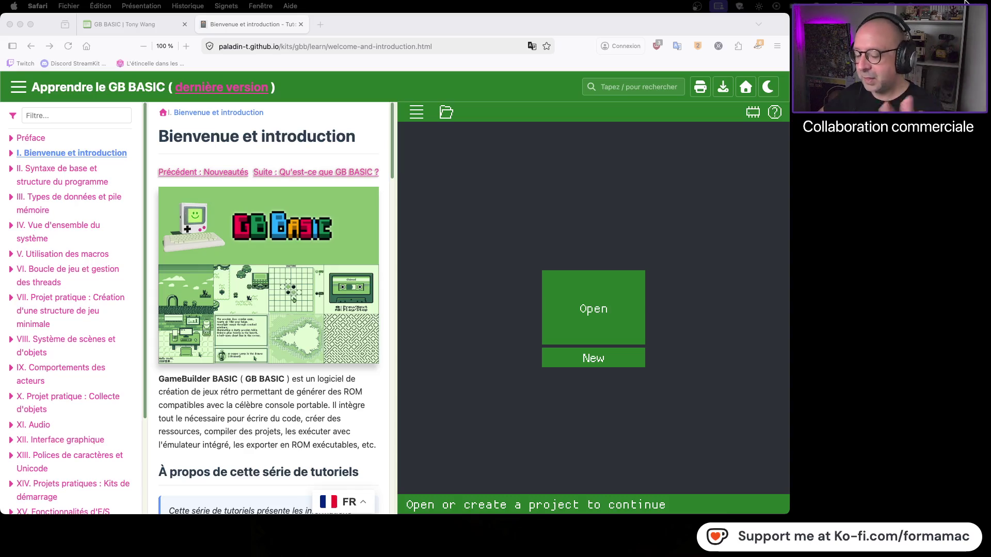
Open a blank new browser tab beside the GB BASIC tutorial page
mouse_move(929, 556)
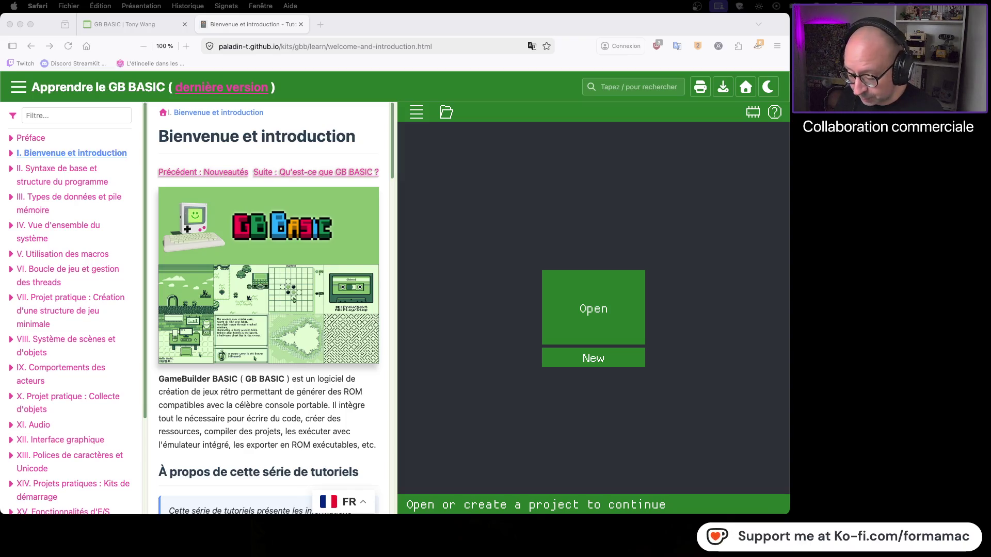
click(321, 24)
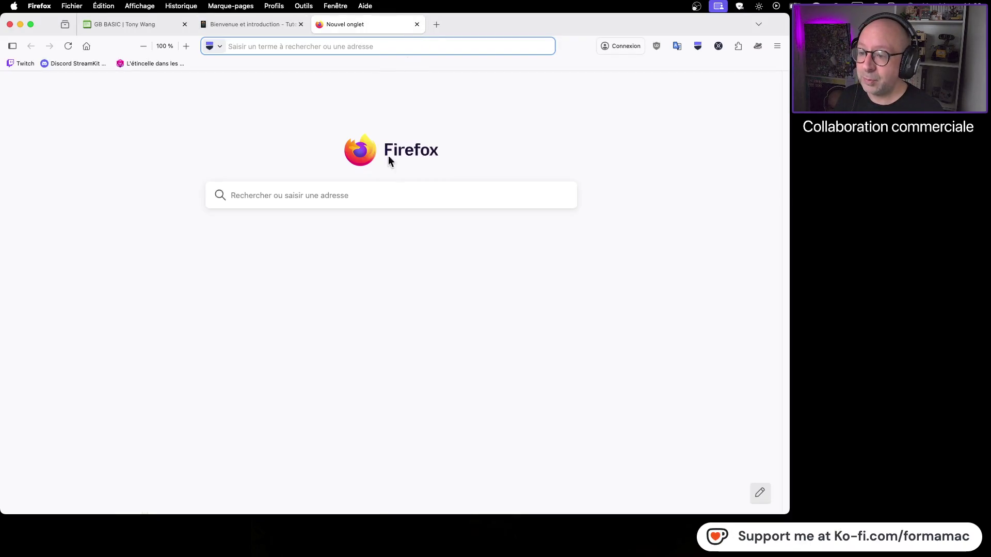
Search the web for 'mapper' from the new tab
click(388, 194)
text(mapper)
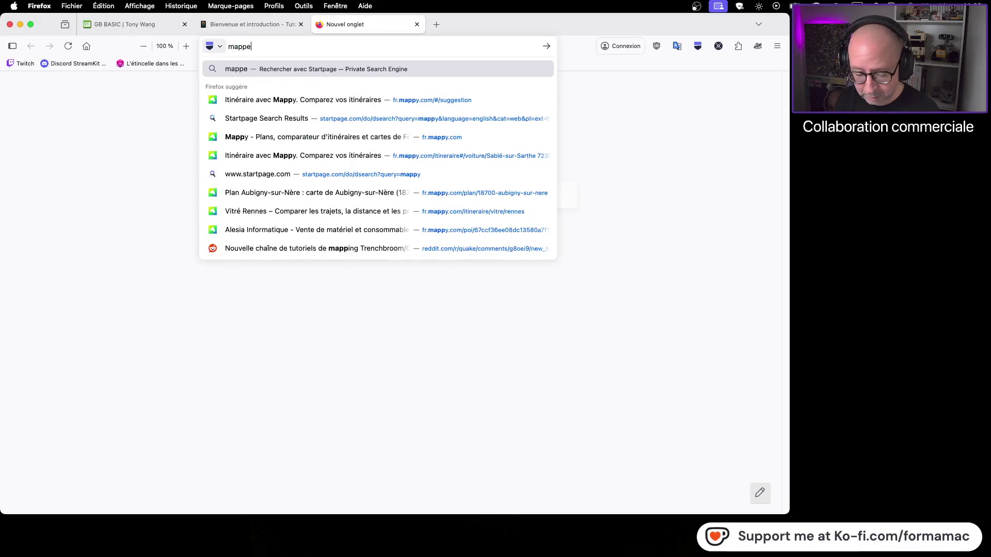
key(Return)
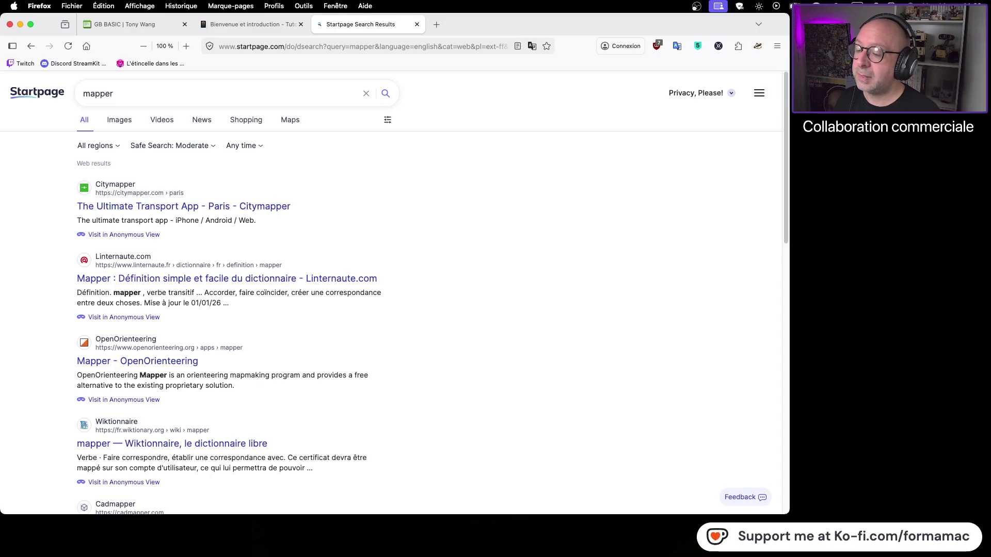
Refine the search to 'mapper jeu vidéo', then close the results and return to GB BASIC
click(159, 93)
text(jeu vidéo)
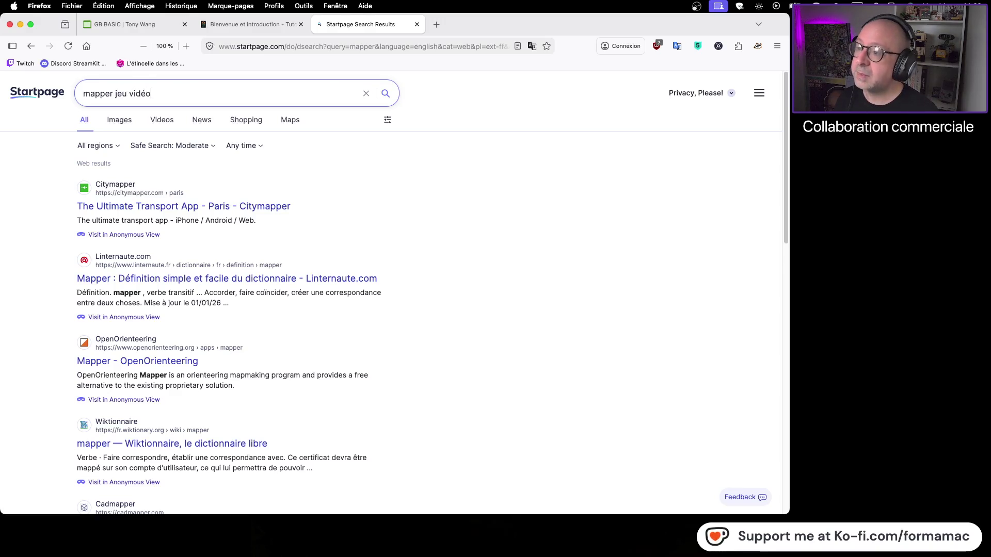
key(Return)
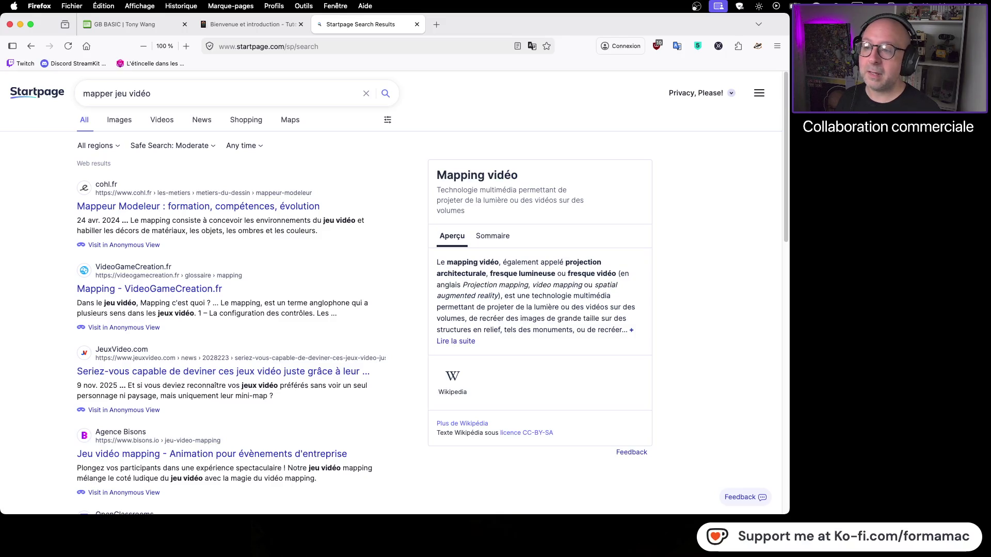
click(416, 24)
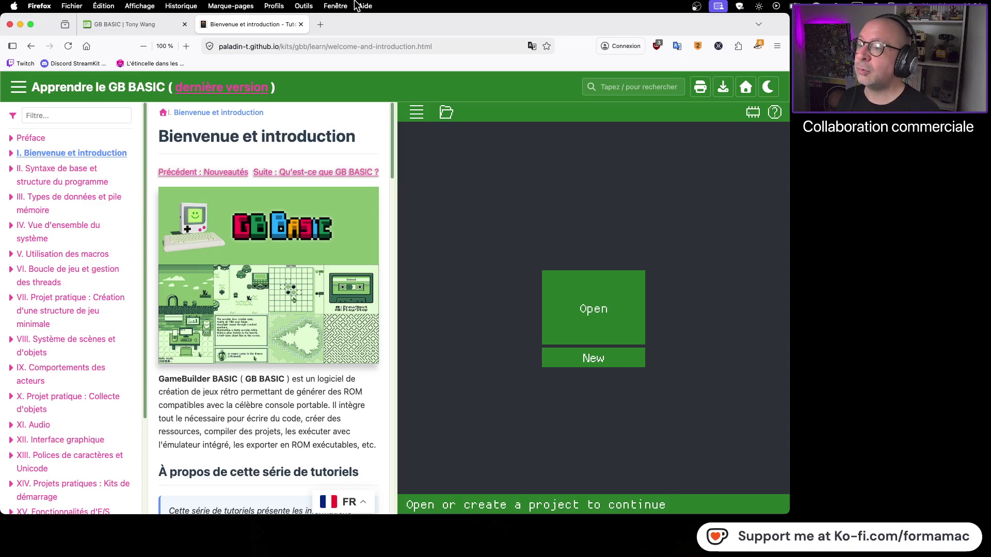
click(136, 26)
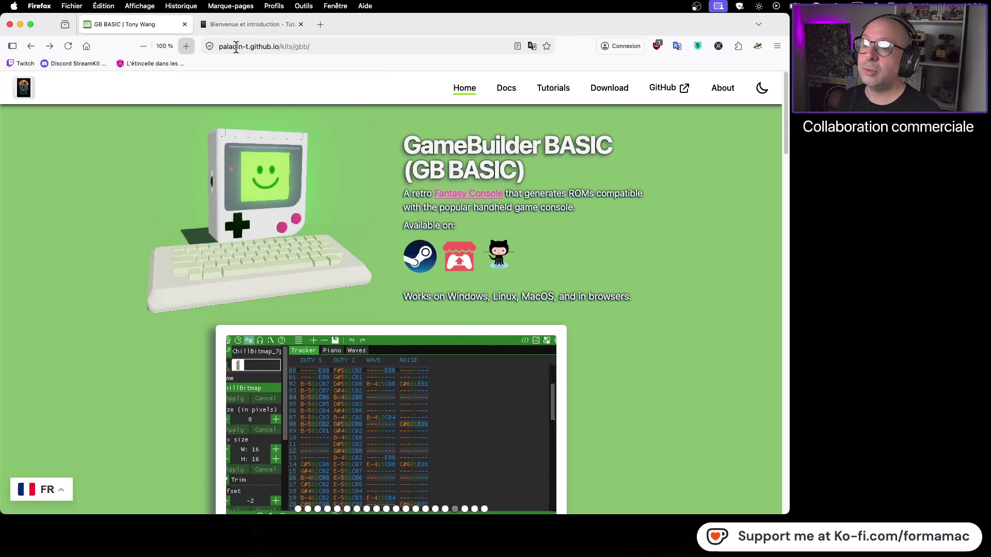
Open the French Manuel de référence and scroll through its sections from Audio to Graines
click(508, 90)
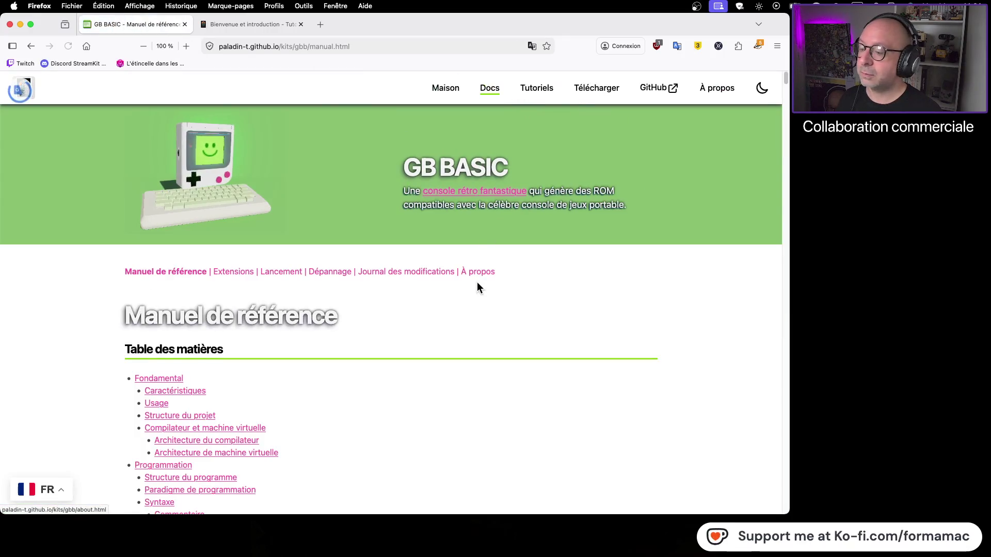
scroll(477, 285, down, 1)
scroll(477, 290, down, 5)
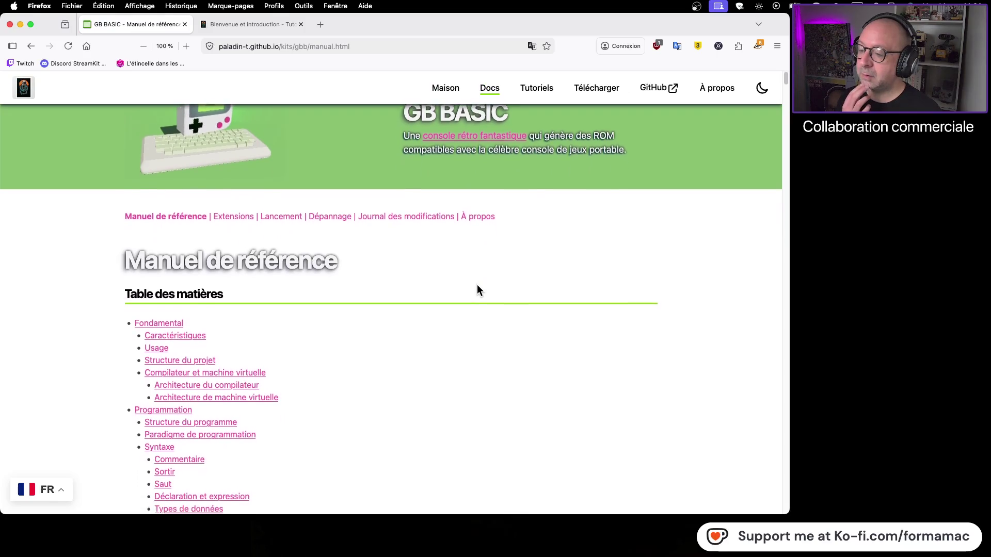
scroll(477, 291, down, 3)
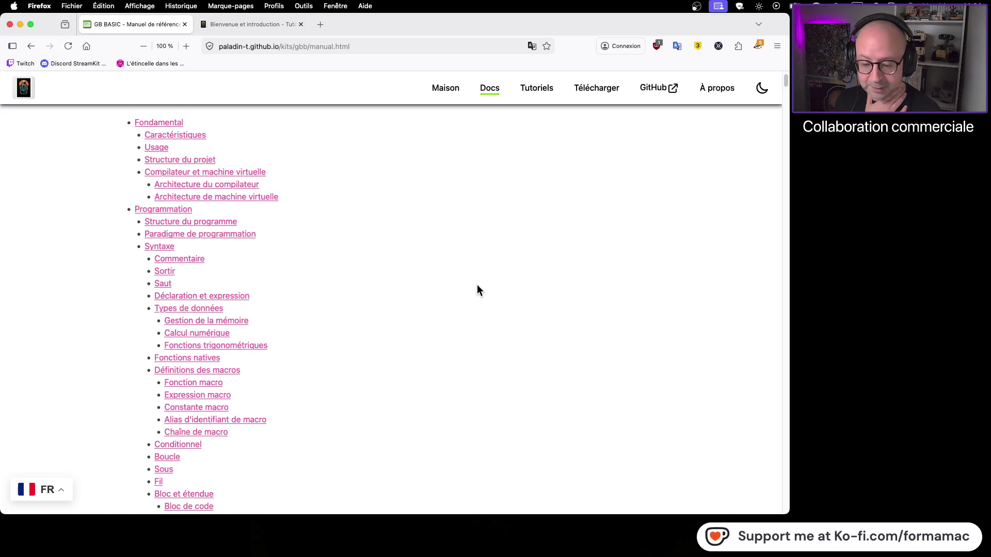
scroll(477, 284, down, 4)
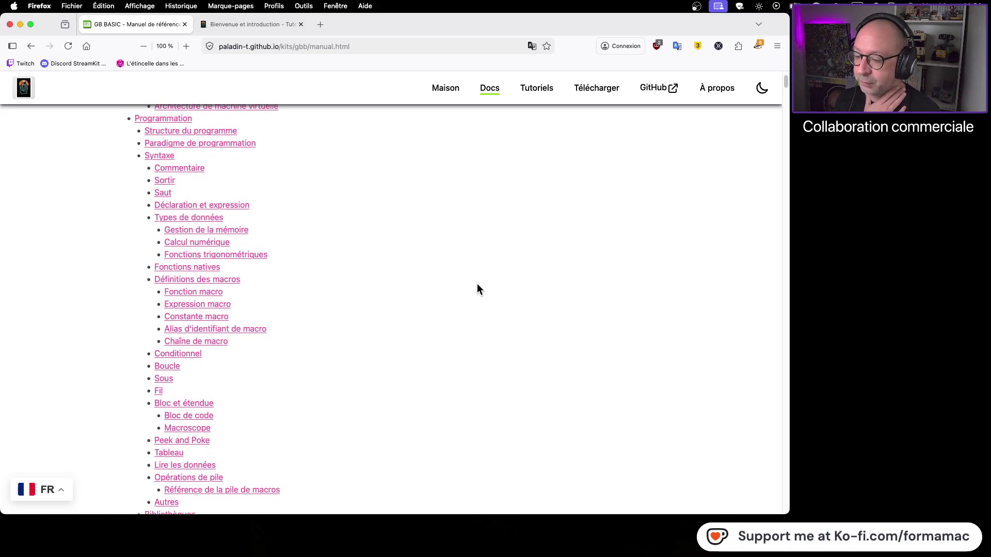
scroll(476, 284, down, 12)
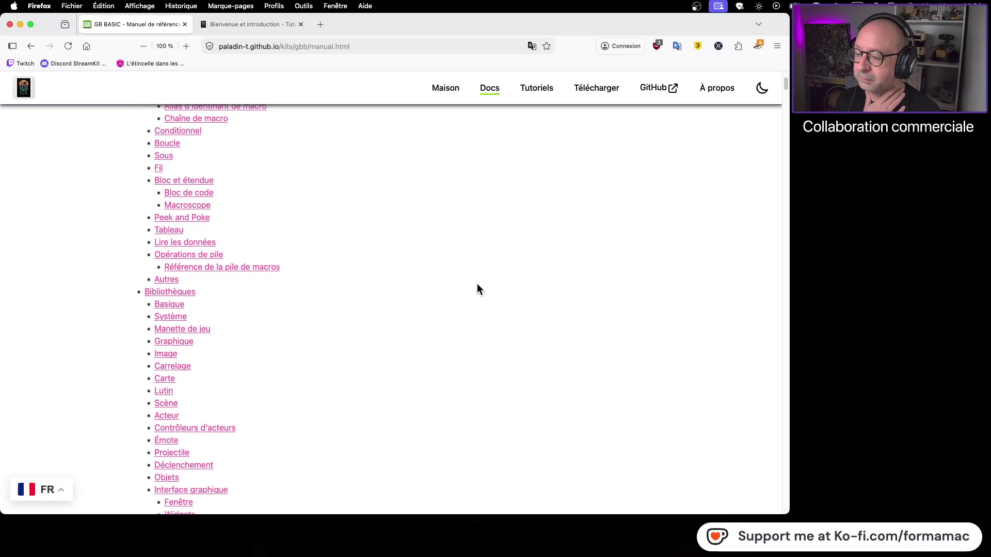
scroll(477, 285, down, 5)
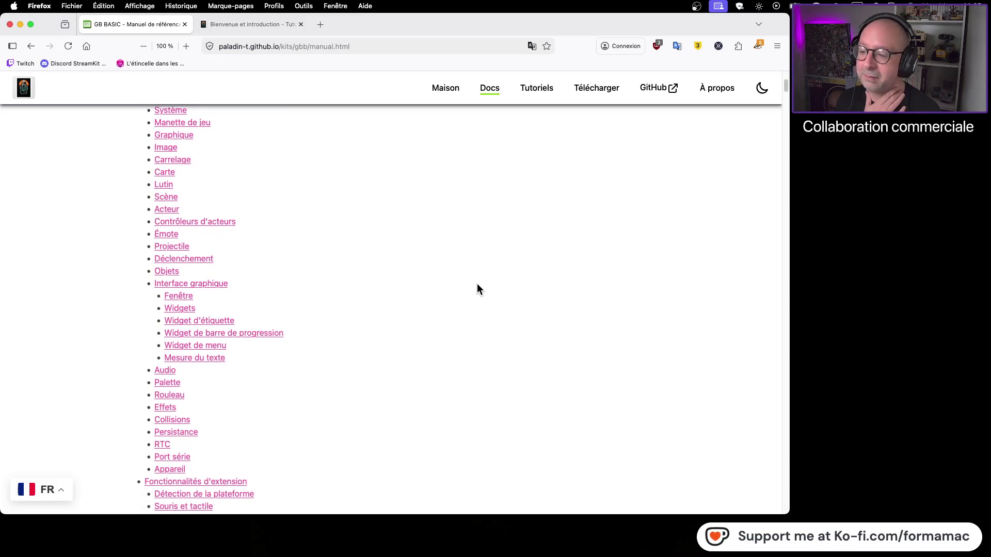
scroll(477, 289, down, 20)
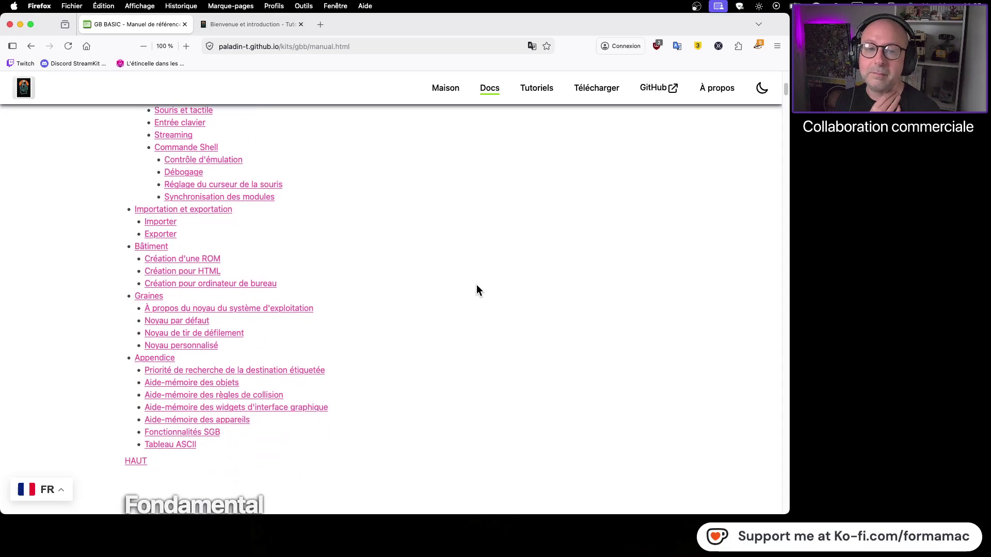
scroll(477, 285, up, 6)
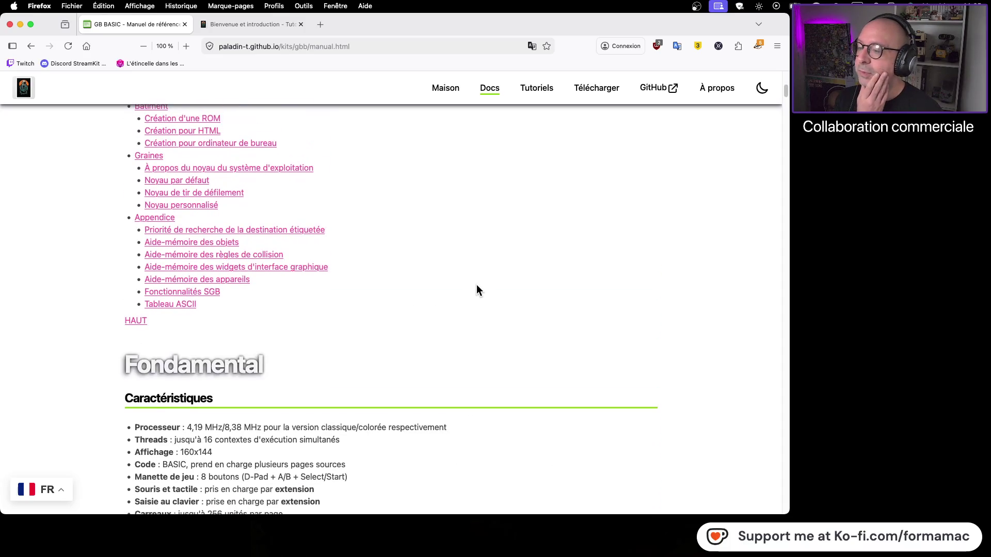
scroll(476, 285, up, 5)
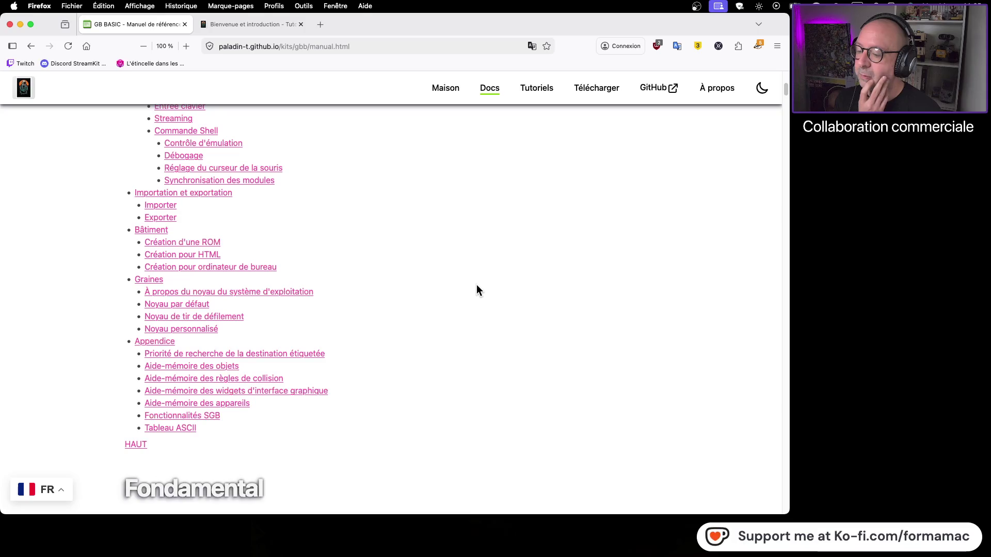
scroll(477, 286, down, 6)
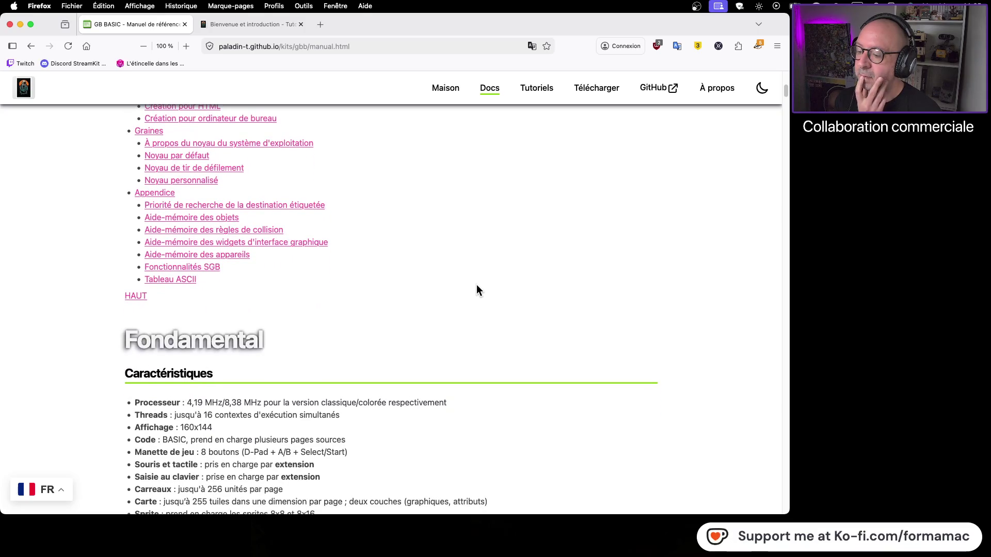
scroll(477, 289, down, 1)
scroll(477, 290, down, 5)
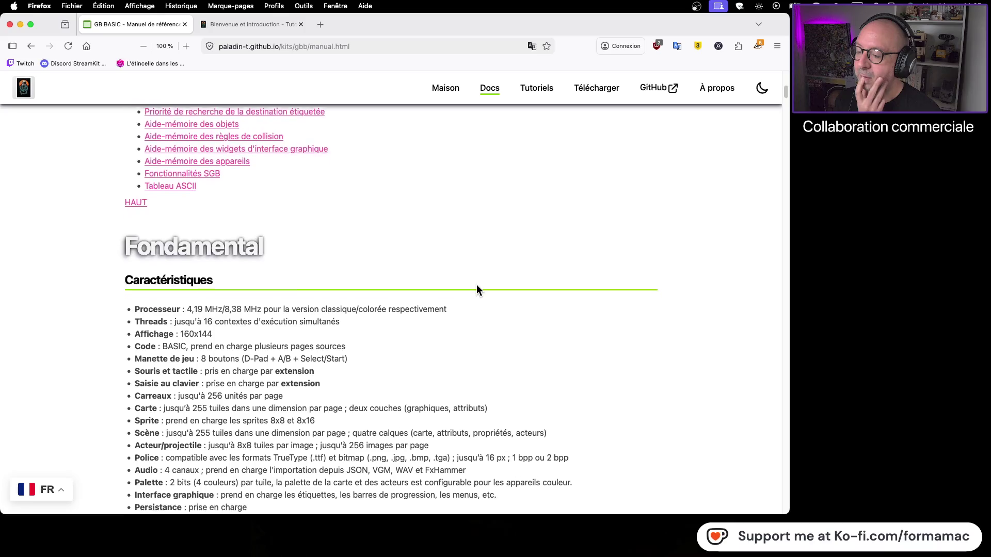
scroll(477, 289, down, 1)
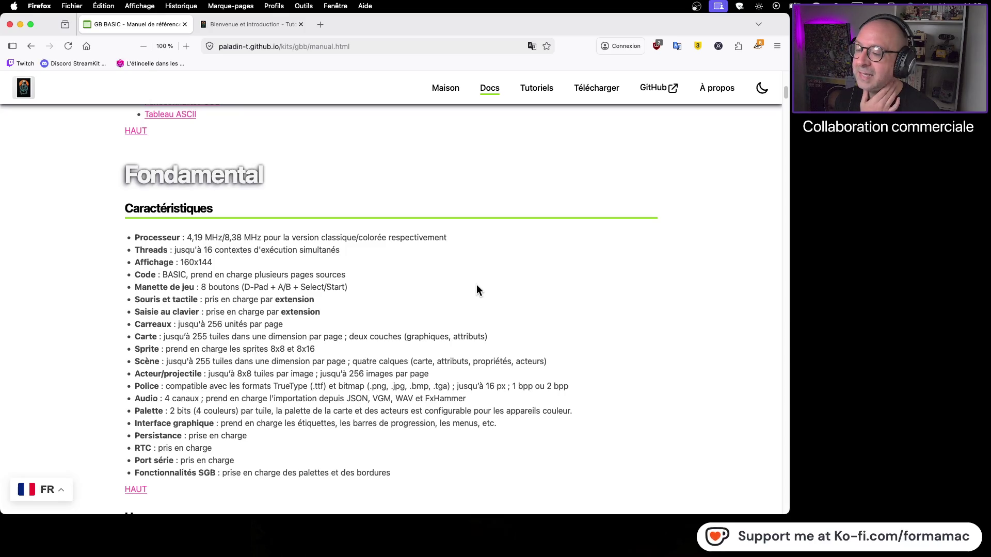
scroll(476, 285, down, 3)
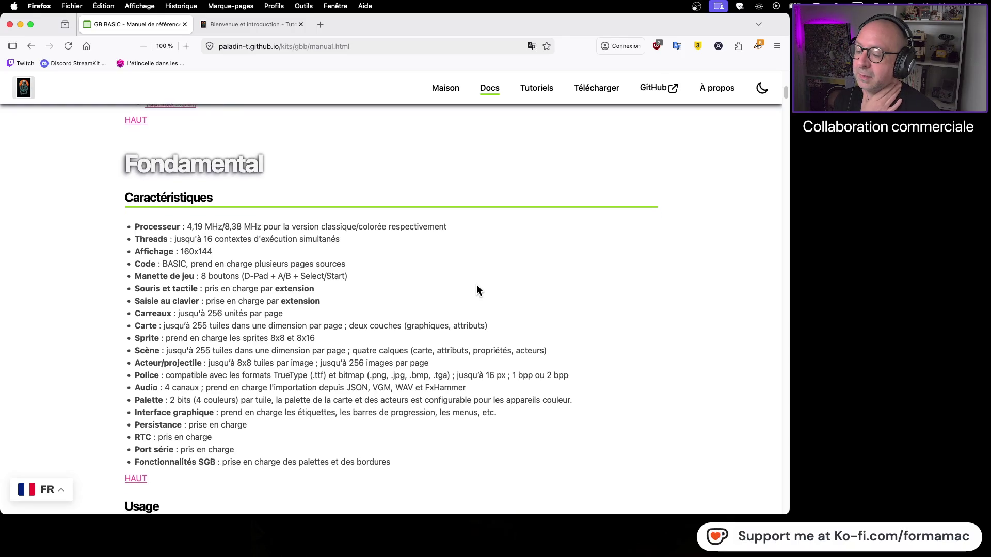
scroll(475, 284, down, 10)
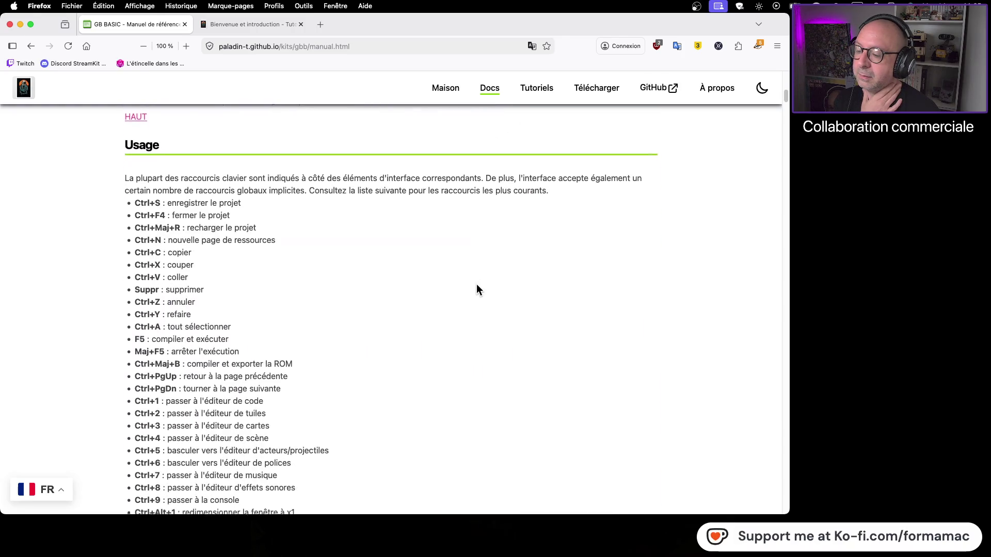
scroll(476, 284, down, 7)
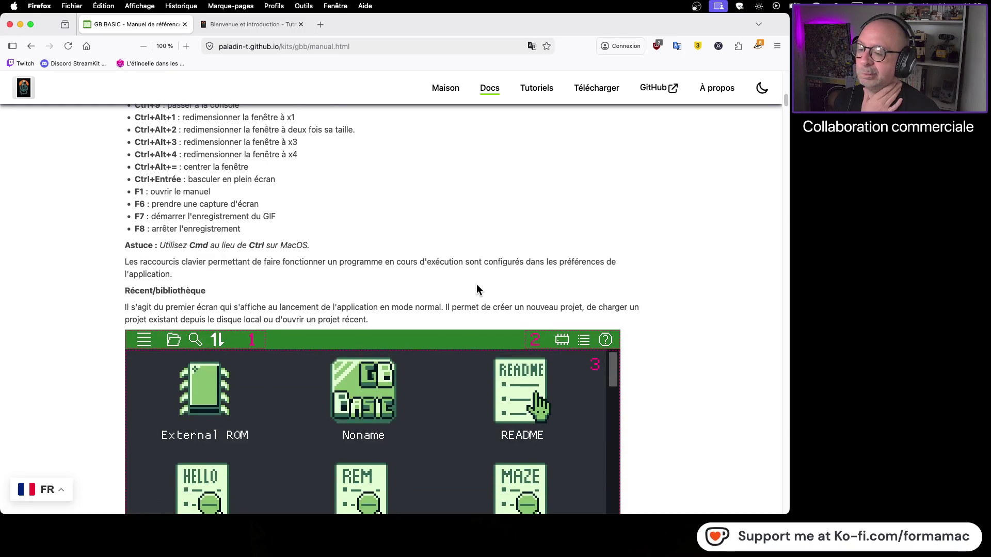
scroll(476, 286, down, 7)
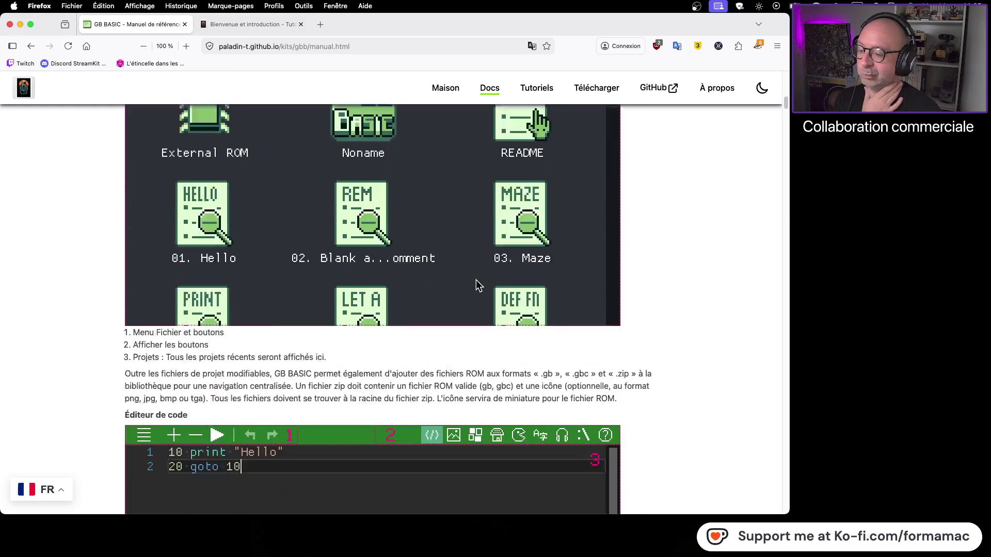
scroll(475, 284, down, 16)
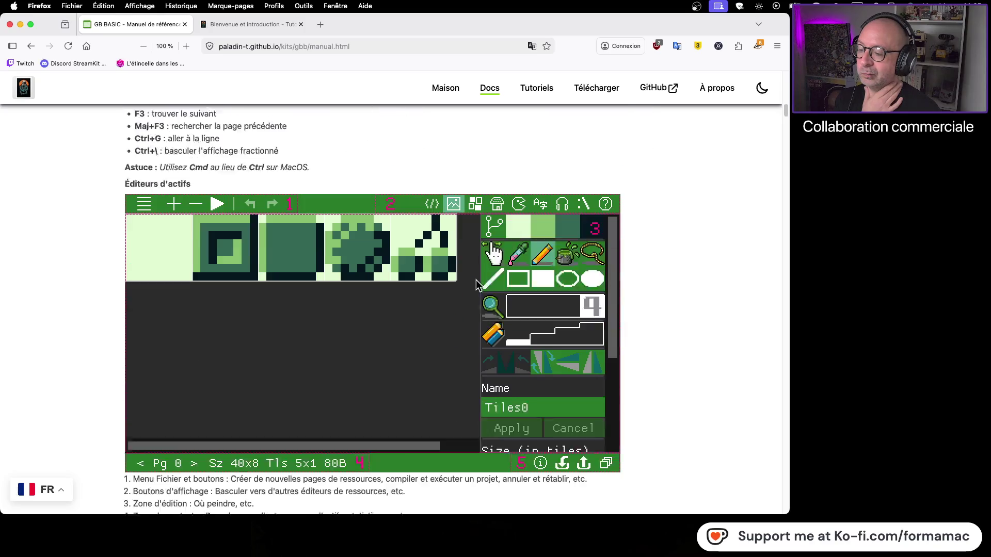
scroll(476, 284, down, 12)
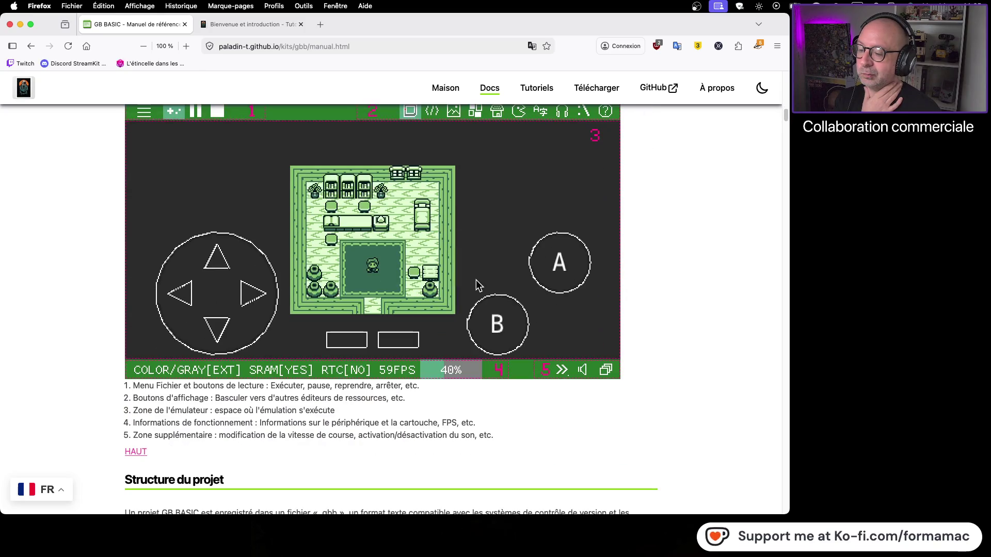
scroll(476, 284, down, 2)
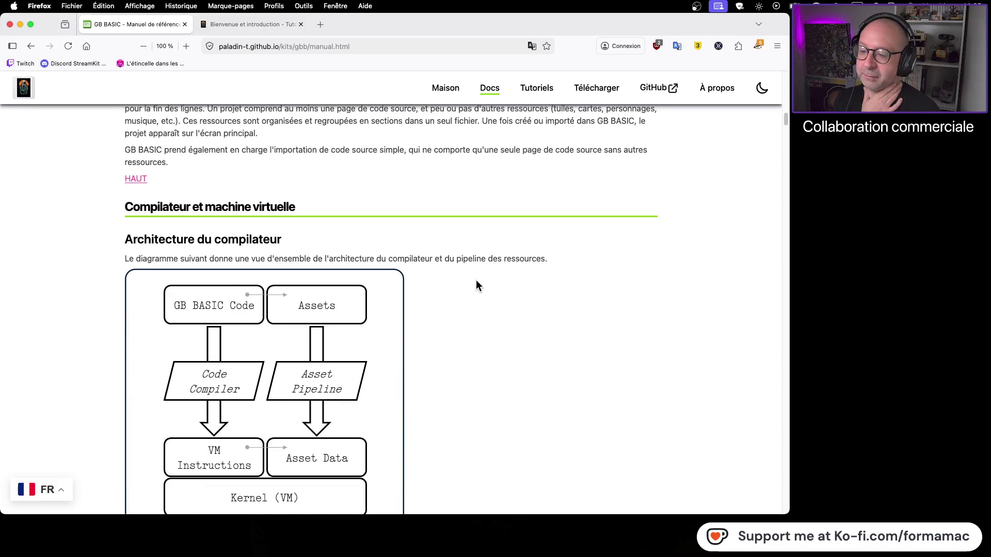
scroll(476, 284, up, 5)
scroll(476, 284, up, 20)
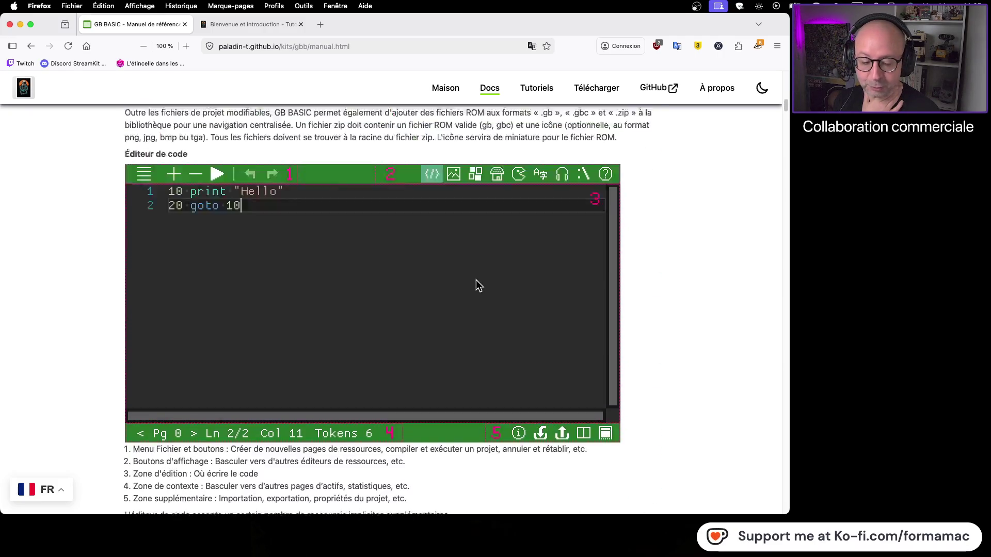
scroll(476, 285, up, 20)
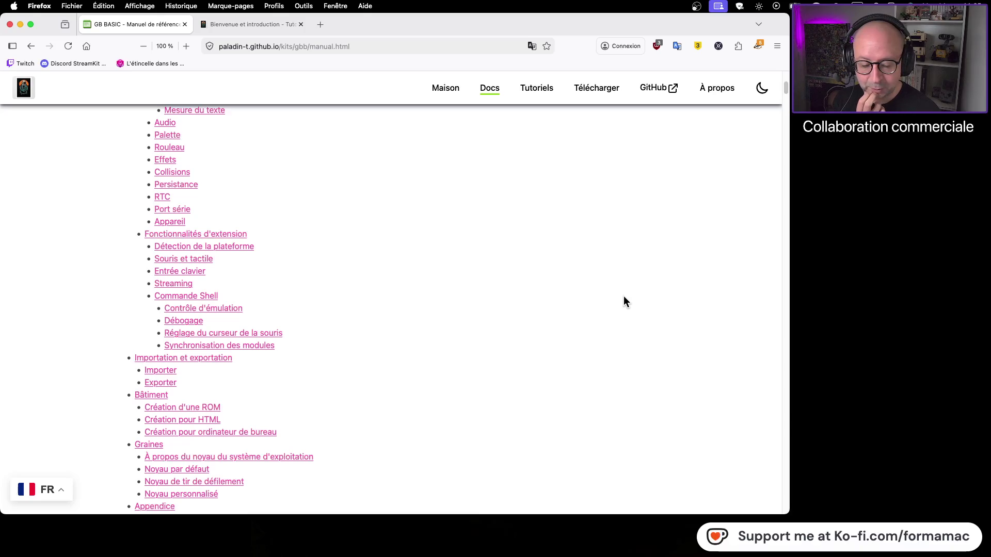
scroll(624, 296, up, 20)
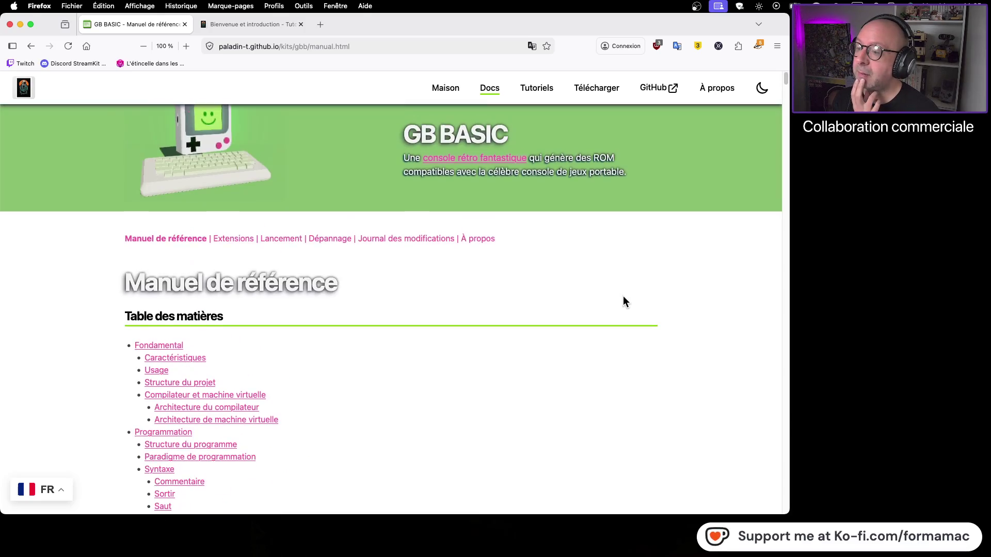
scroll(623, 298, down, 20)
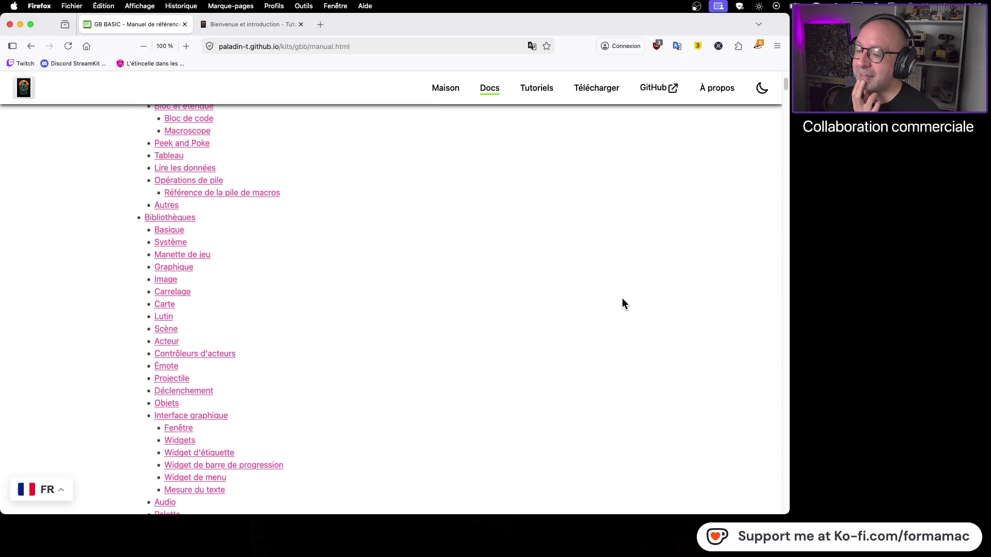
scroll(622, 304, down, 15)
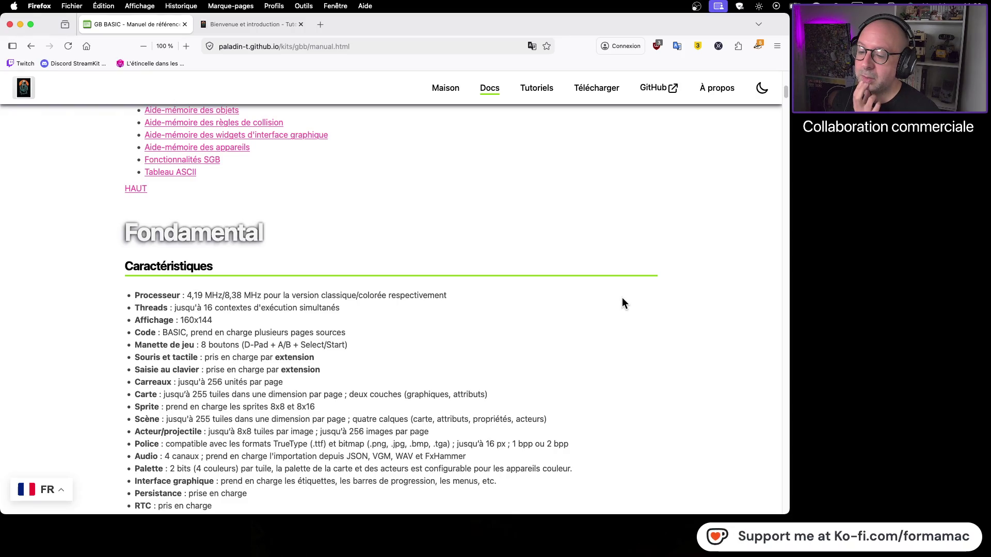
scroll(622, 303, down, 2)
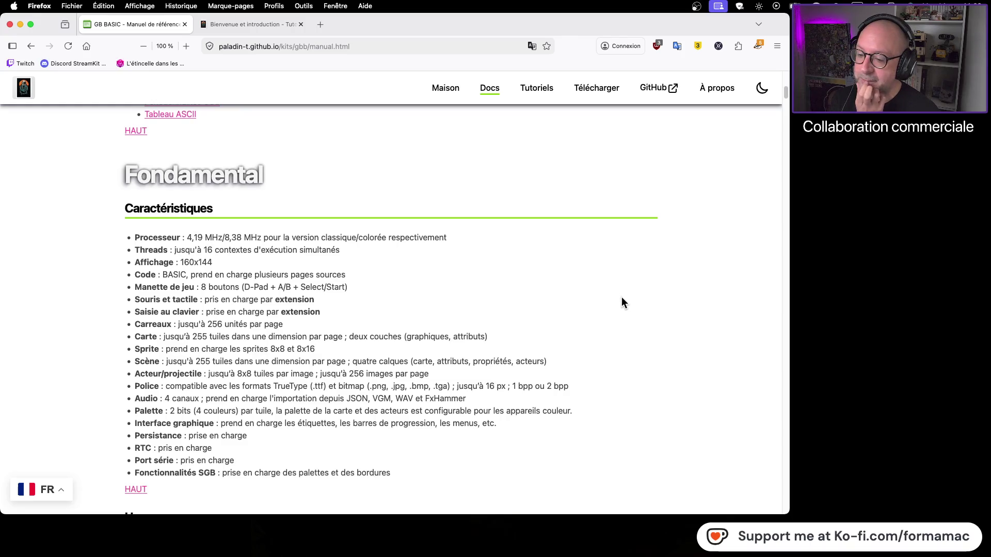
scroll(622, 304, down, 5)
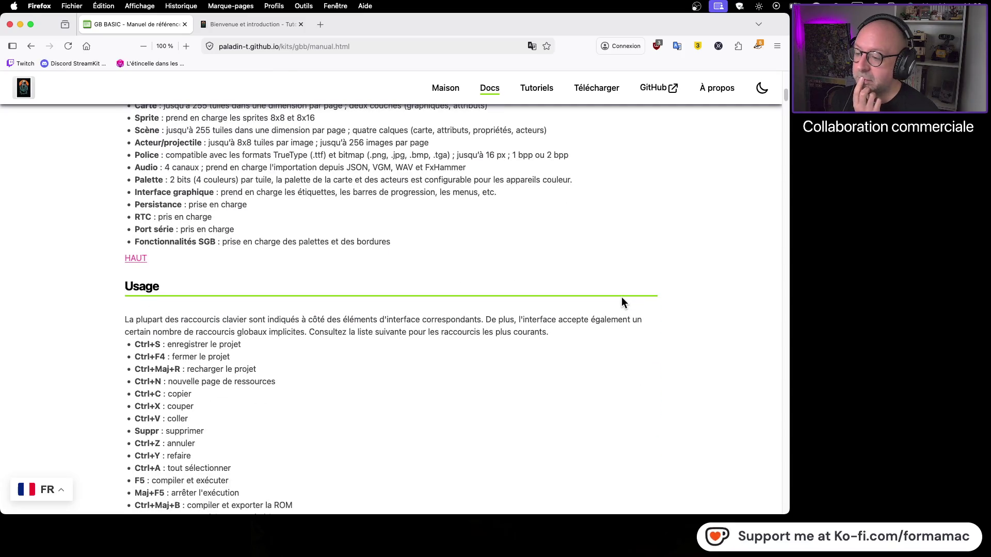
scroll(621, 304, down, 5)
scroll(622, 303, up, 20)
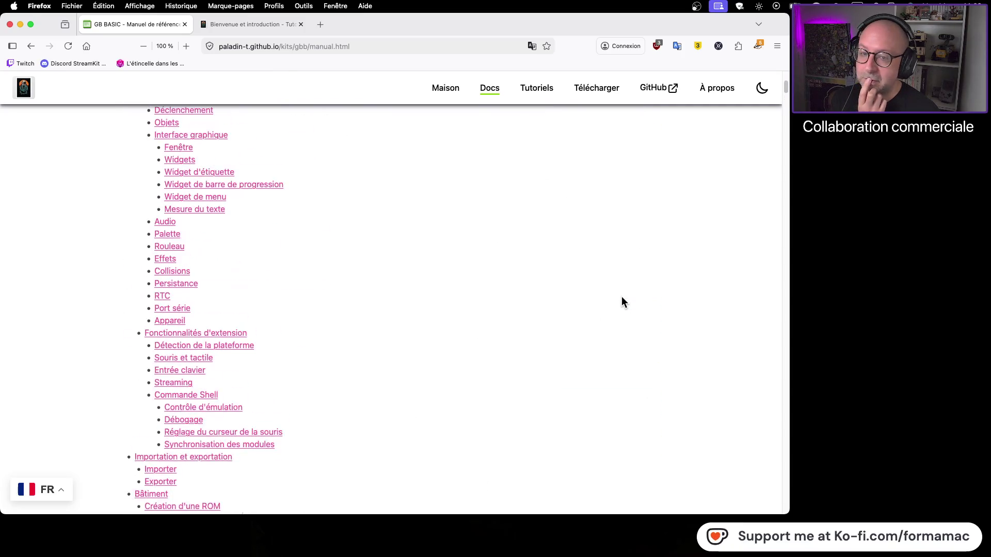
scroll(621, 298, up, 2)
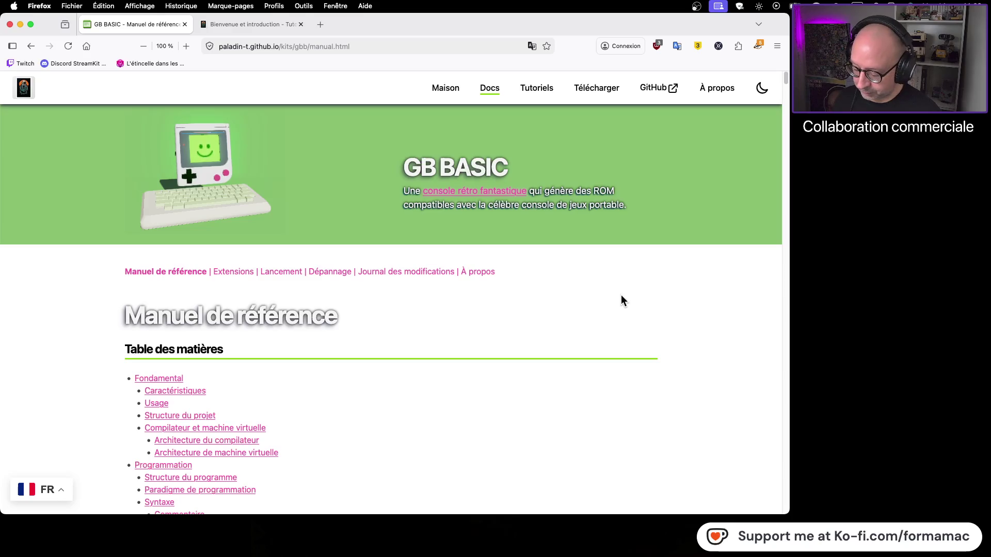
key(super+f)
text(rom)
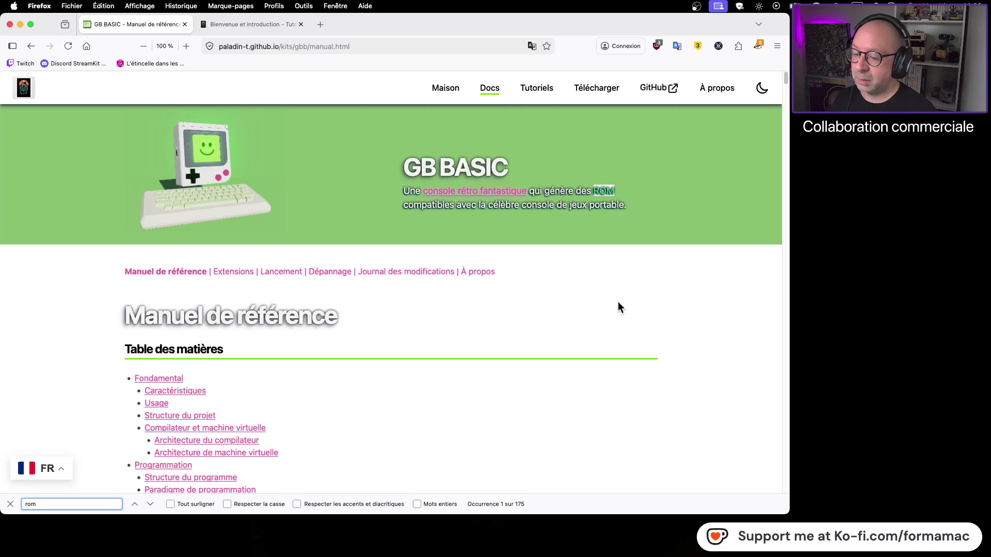
Jump through the first 'rom' matches and open the Création d'une ROM section
key(Return)
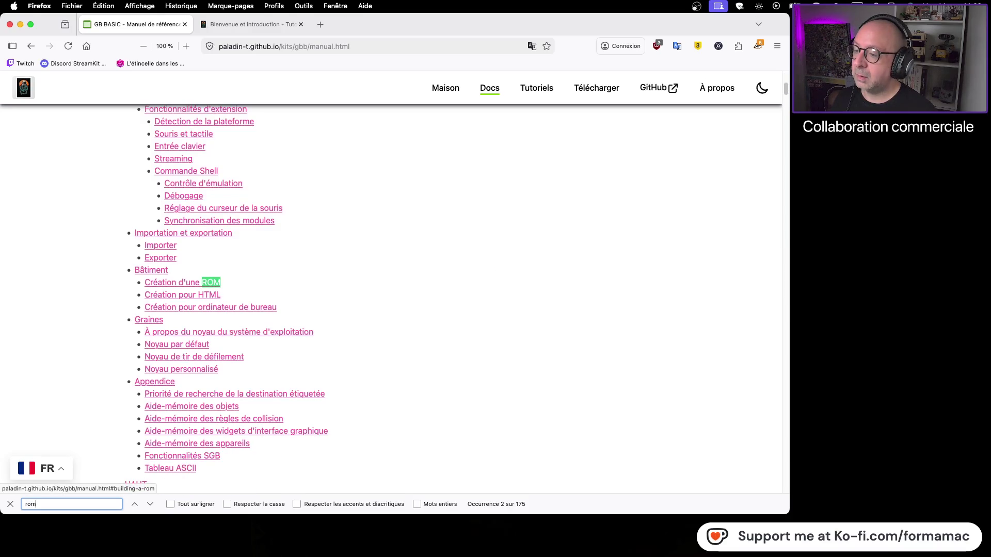
click(209, 284)
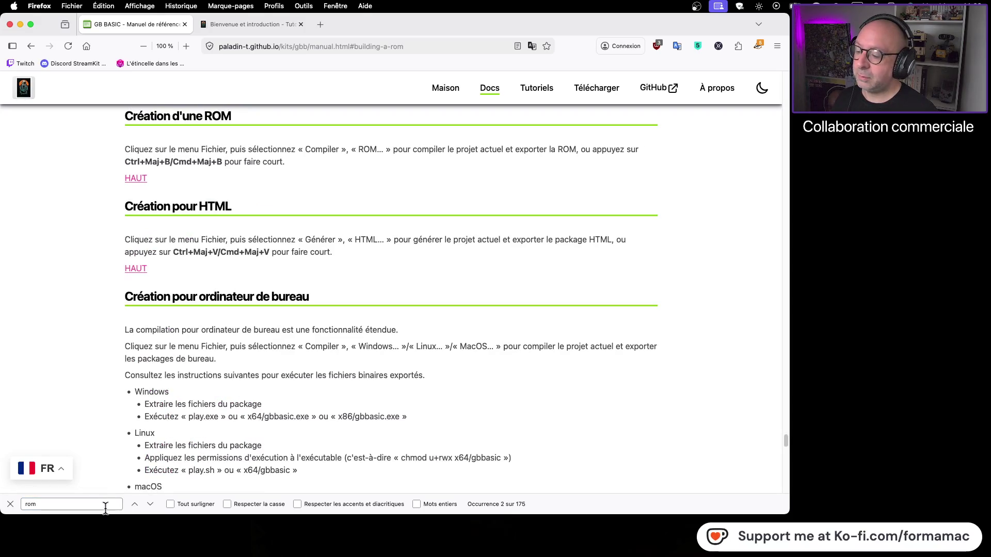
click(150, 504)
click(150, 504)
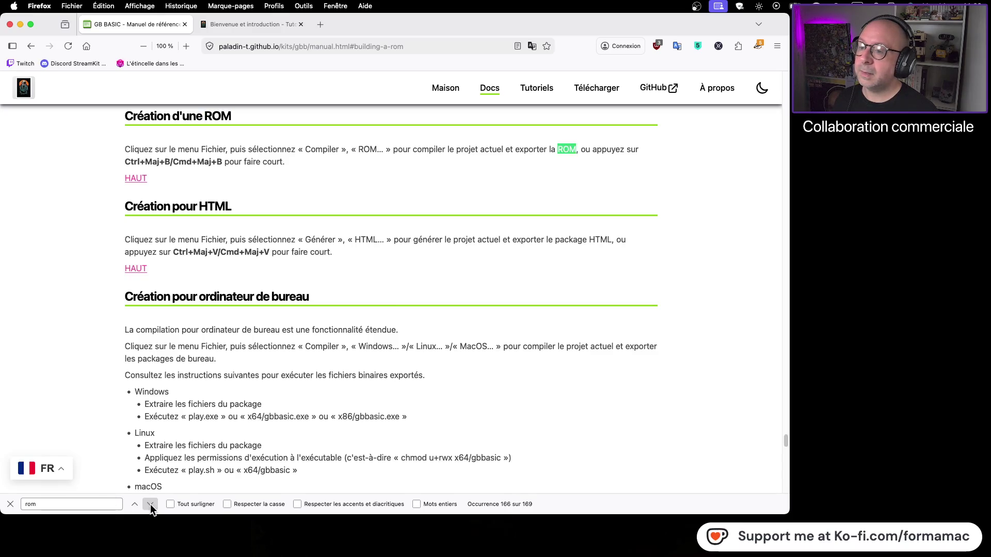
click(150, 504)
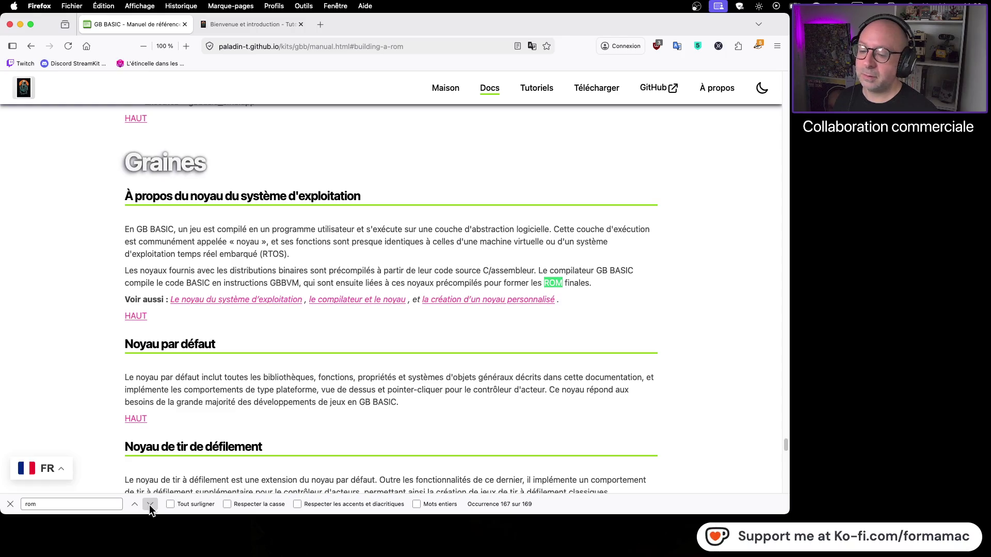
Step through the remaining 'rom' matches, including ROM banks and Commentaire, then go back to the home page
click(150, 505)
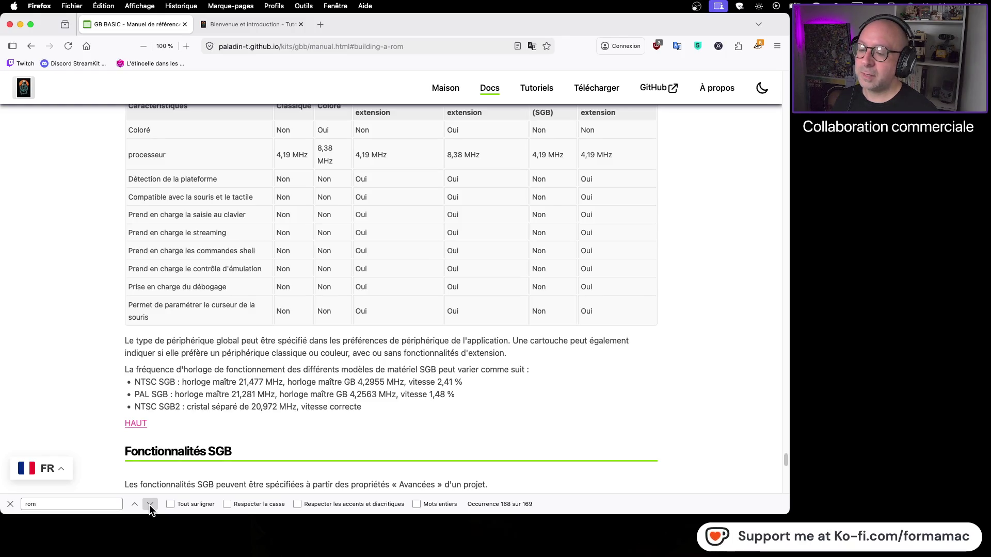
click(149, 505)
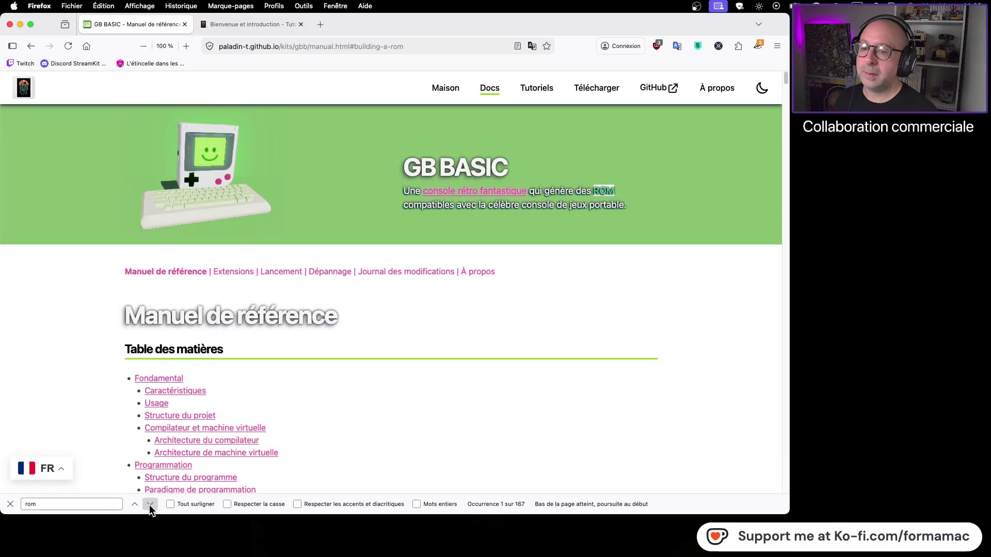
click(150, 505)
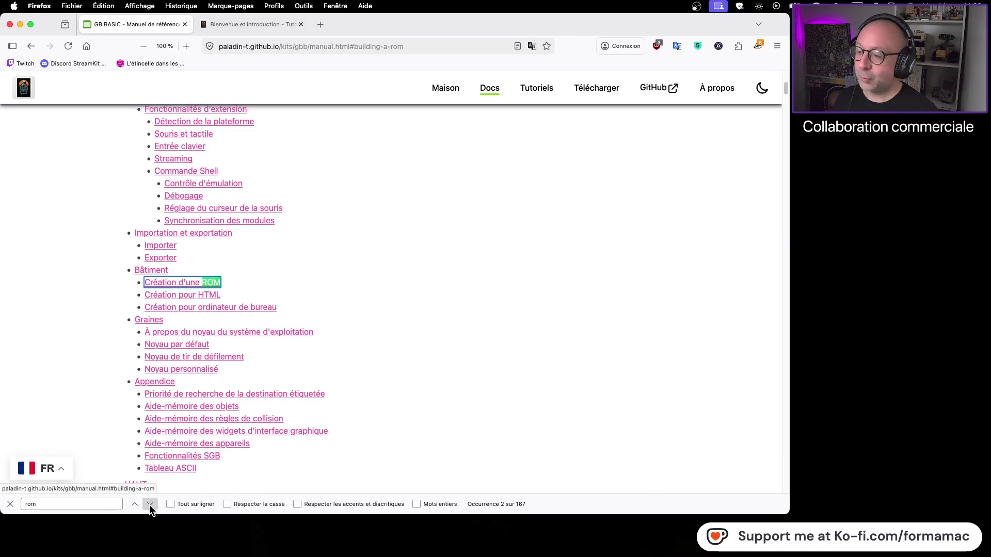
click(150, 505)
click(149, 505)
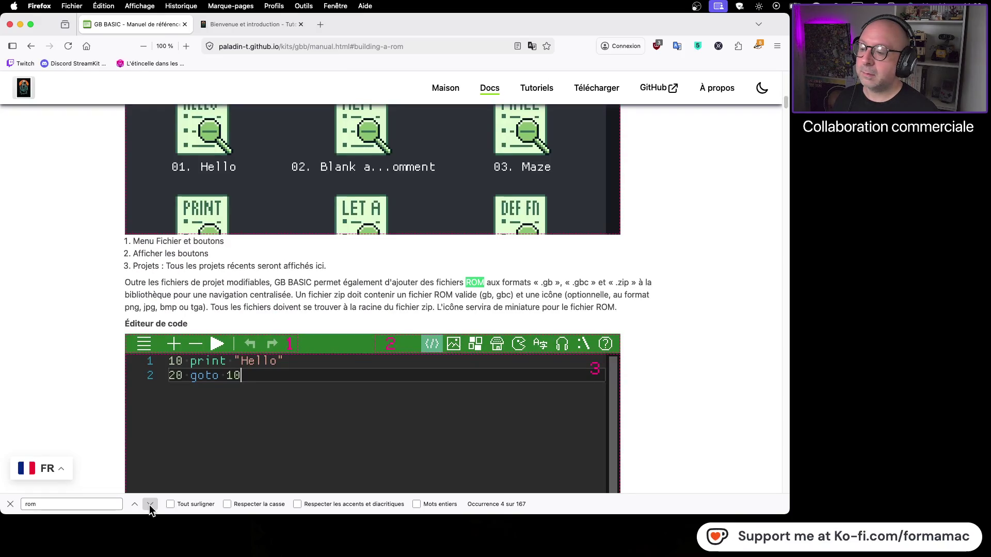
click(149, 505)
click(149, 504)
click(150, 504)
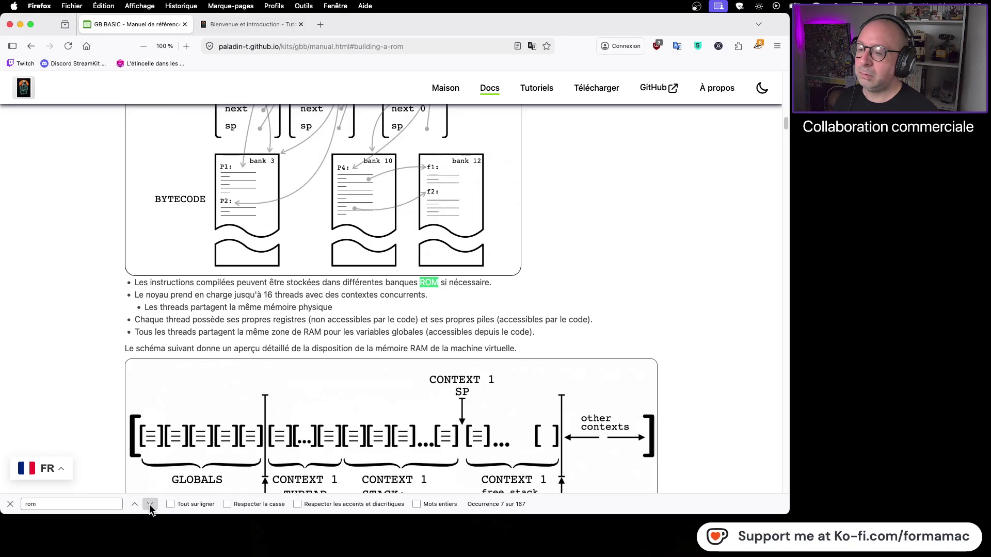
click(150, 505)
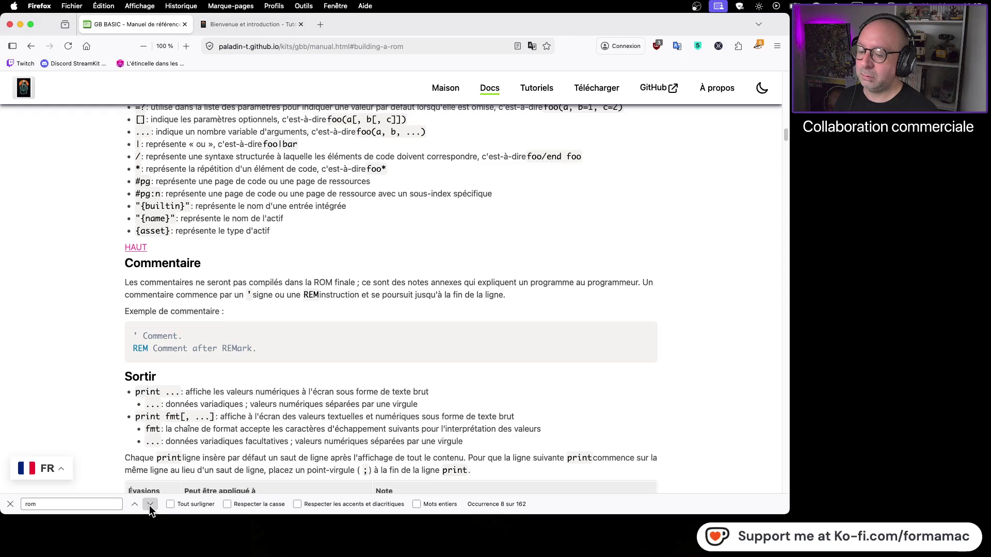
click(150, 504)
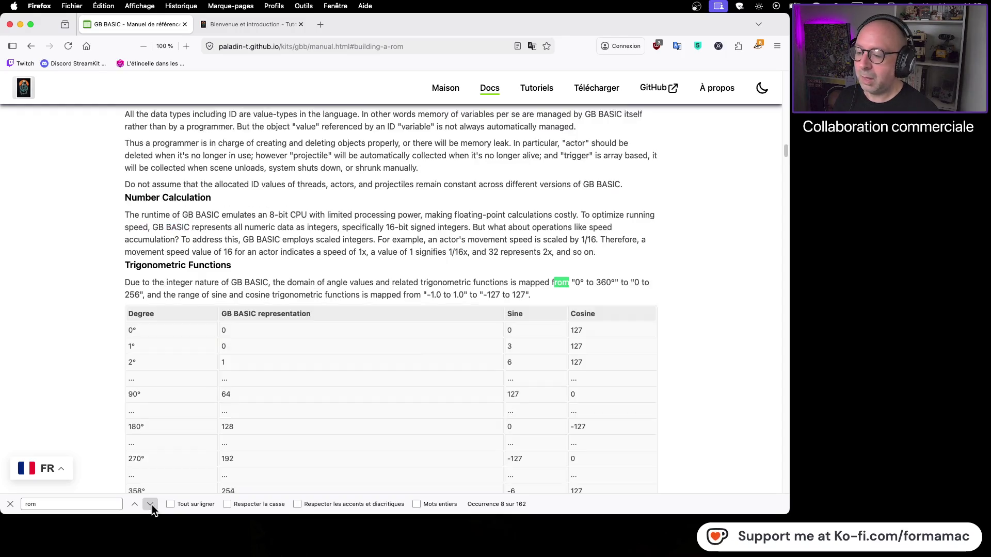
click(30, 47)
click(29, 47)
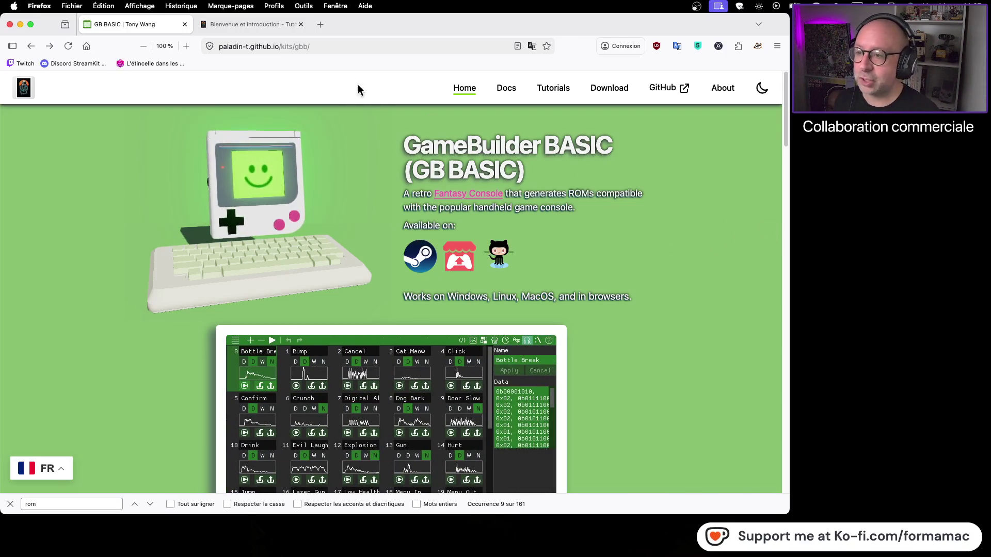
Read the Bienvenue et introduction tutorial down to Traduction, then open 'Qu'est-ce que GB BASIC ?'
click(242, 25)
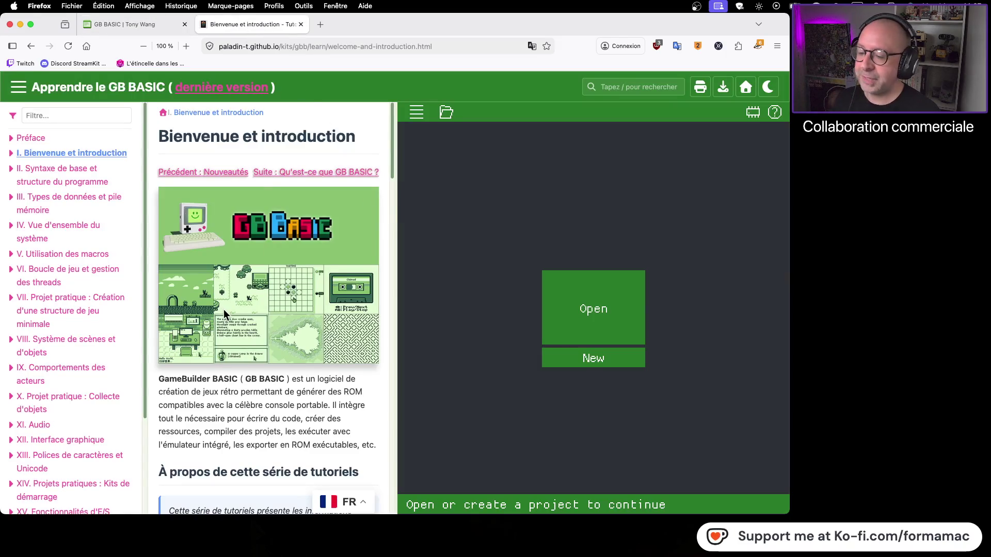
scroll(224, 308, down, 3)
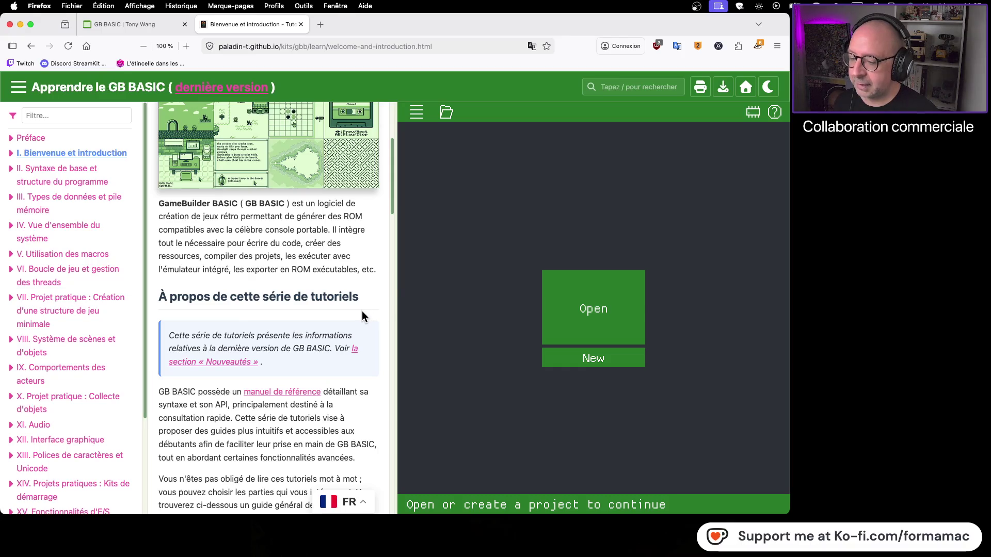
scroll(362, 312, down, 4)
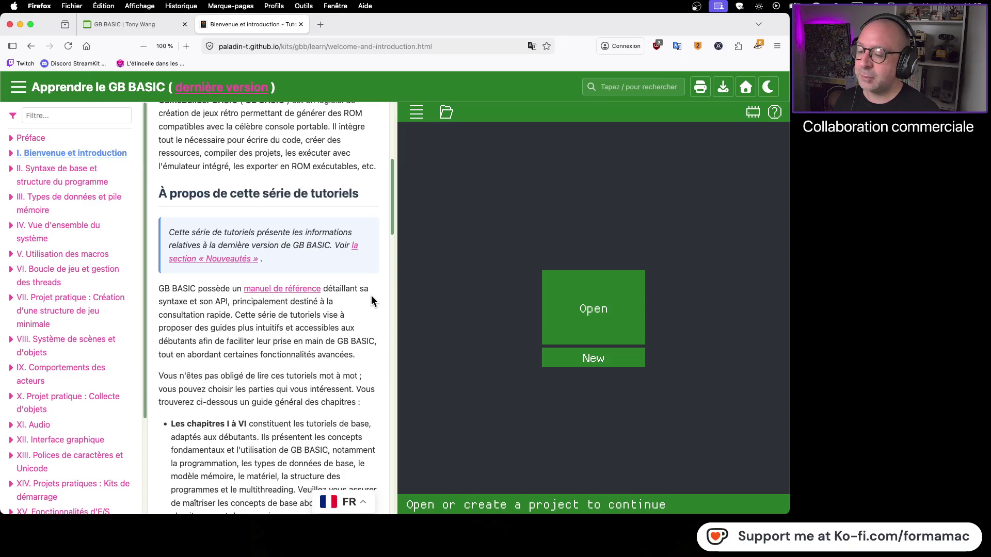
scroll(367, 299, down, 20)
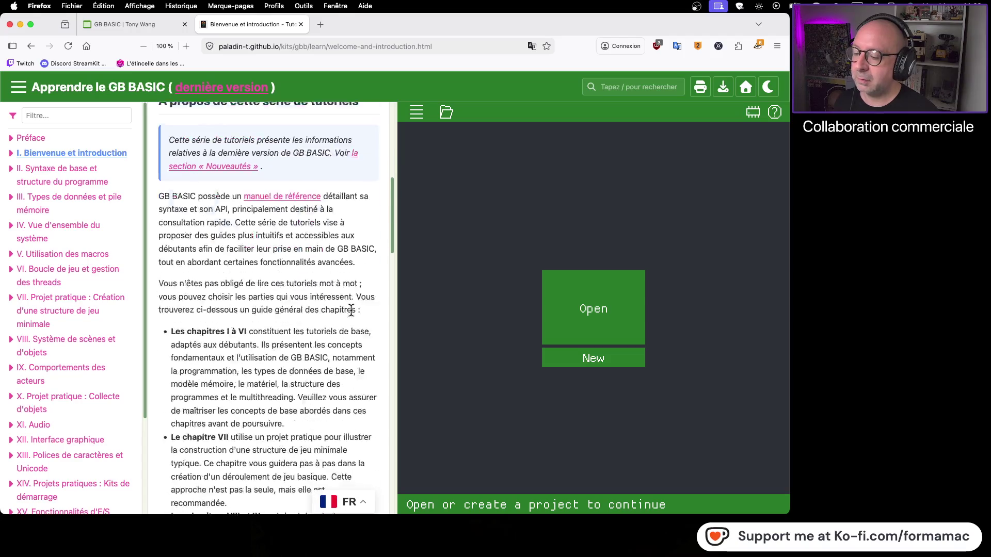
scroll(350, 312, down, 10)
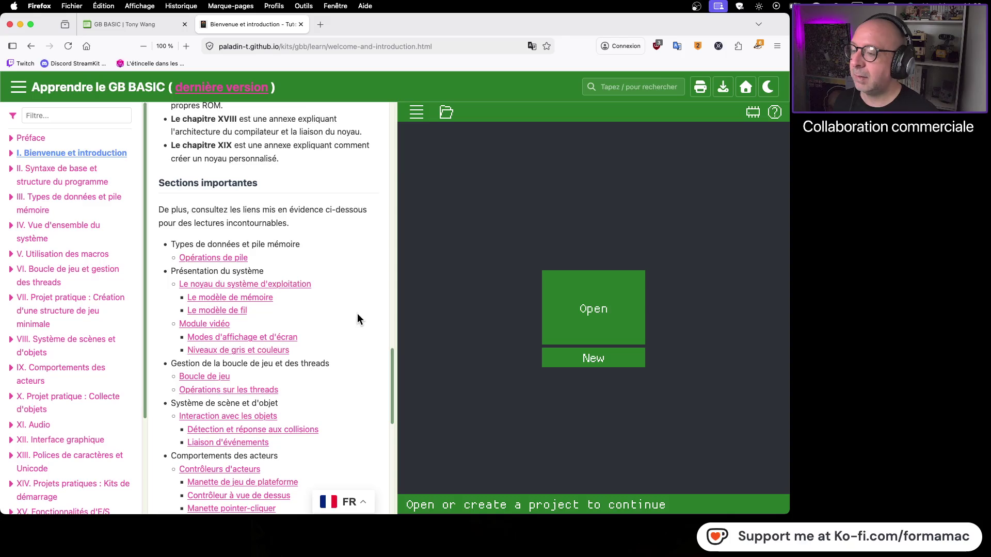
scroll(307, 375, up, 20)
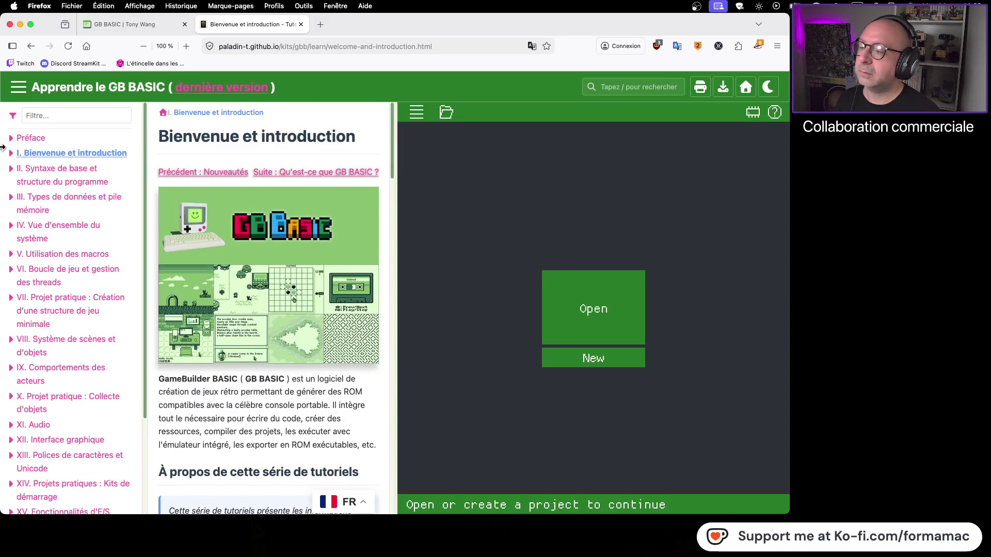
scroll(305, 287, down, 20)
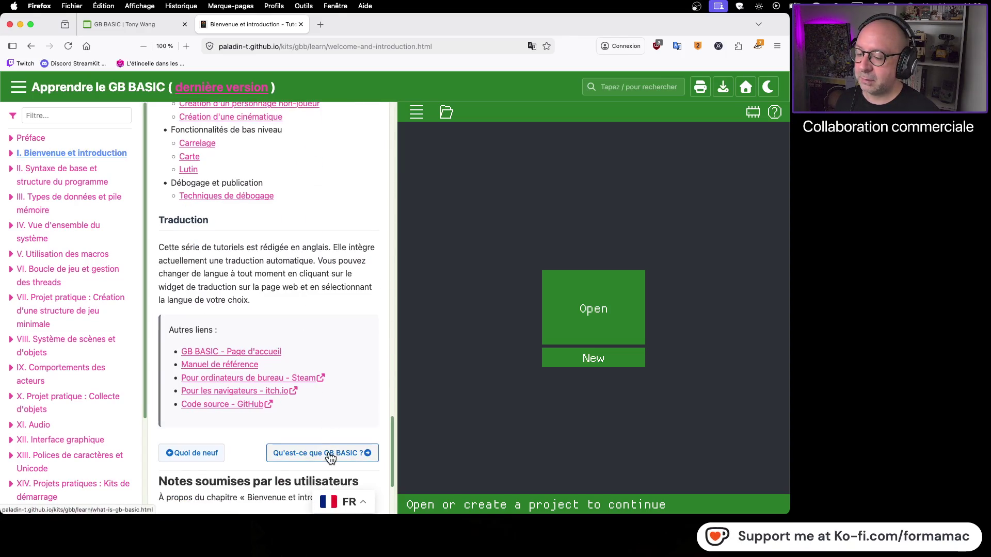
click(330, 454)
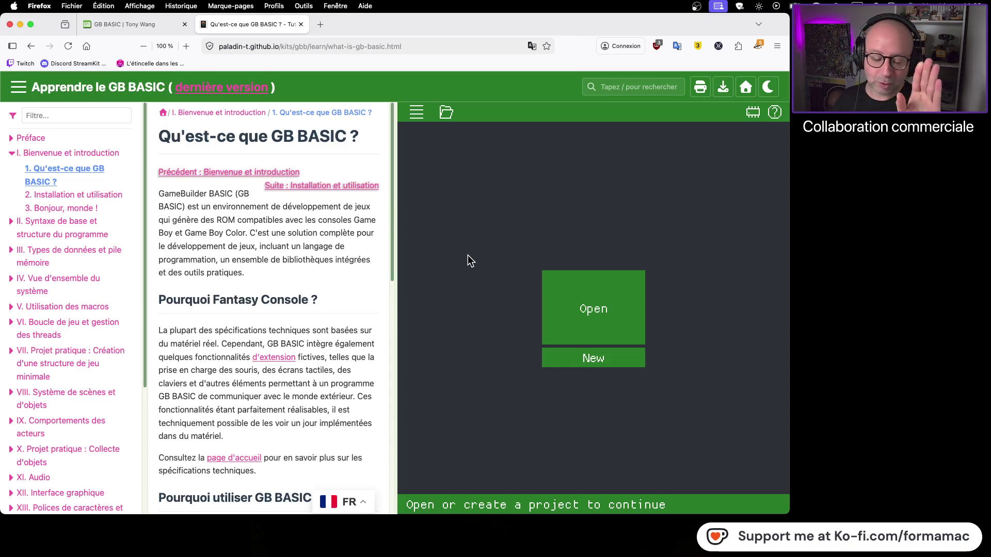
scroll(290, 262, down, 1)
scroll(291, 262, down, 5)
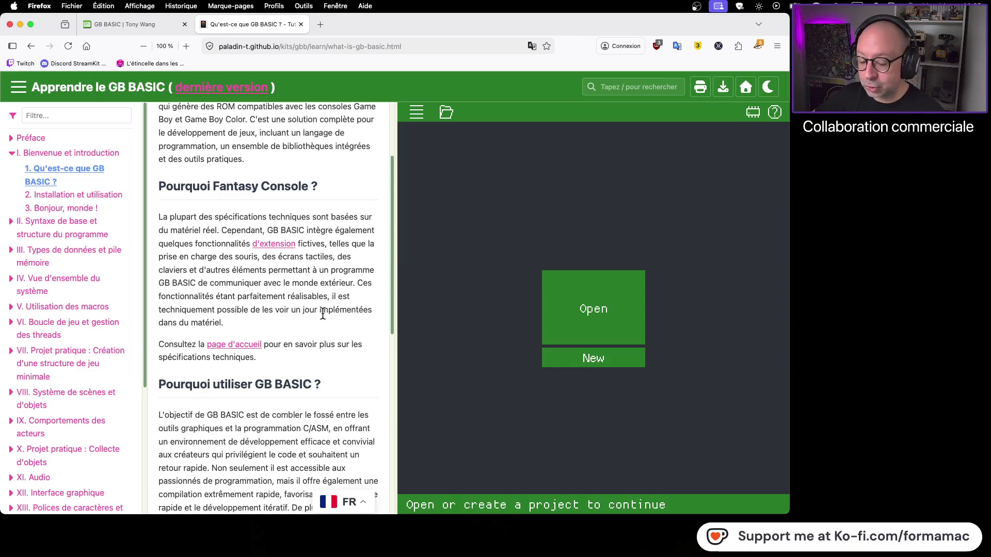
scroll(323, 312, down, 3)
scroll(323, 311, down, 5)
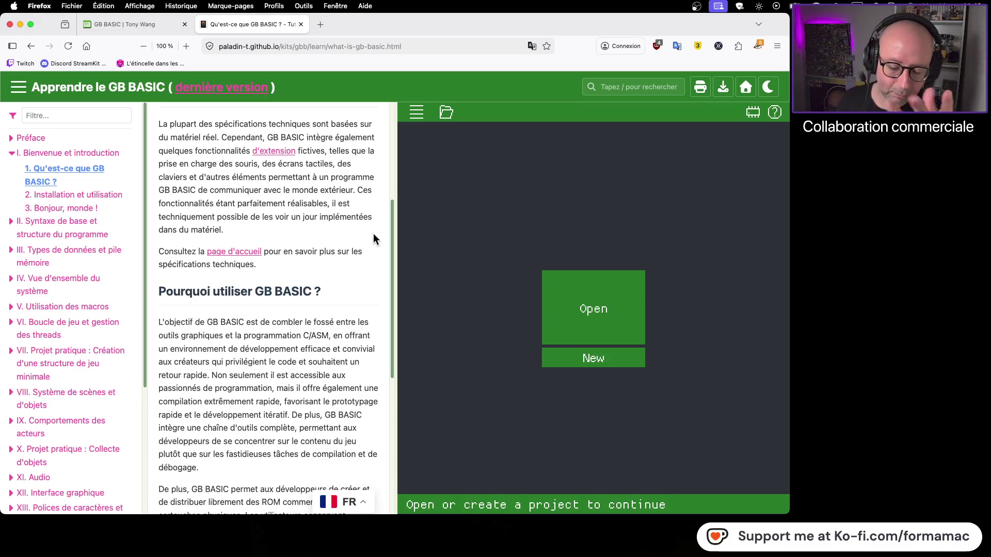
scroll(356, 240, down, 3)
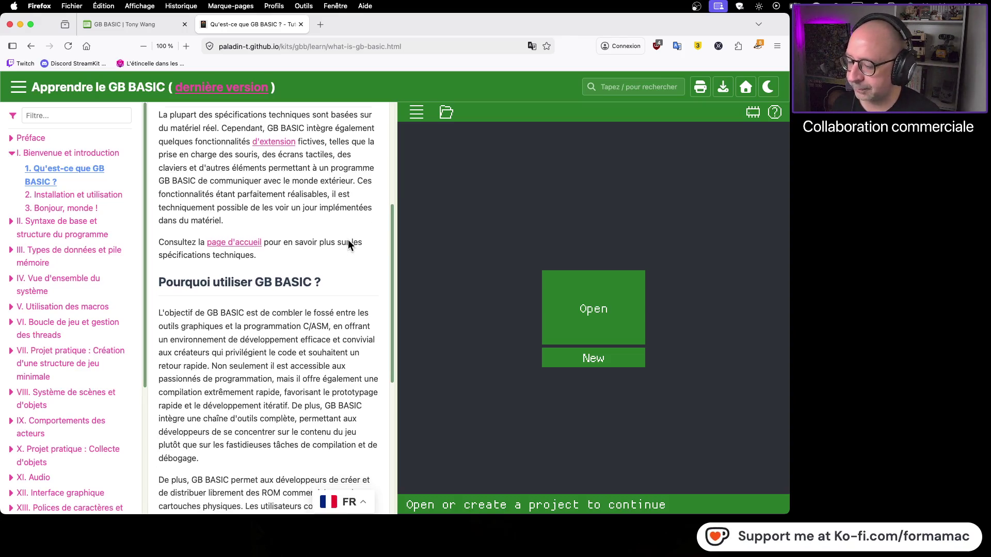
scroll(348, 239, down, 3)
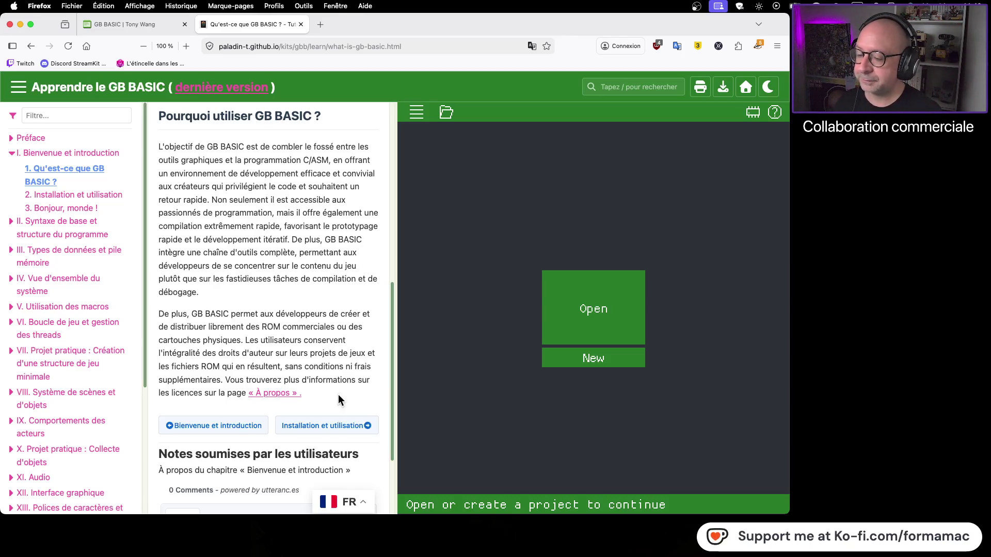
Read the Installation et utilisation download options, then continue to the 'Bonjour le monde!' chapter
click(323, 426)
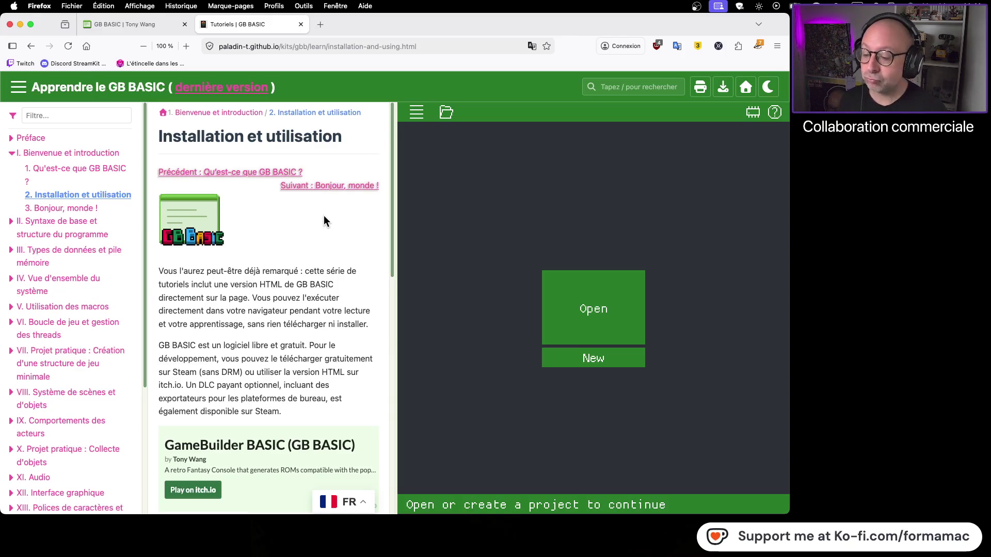
scroll(330, 227, down, 5)
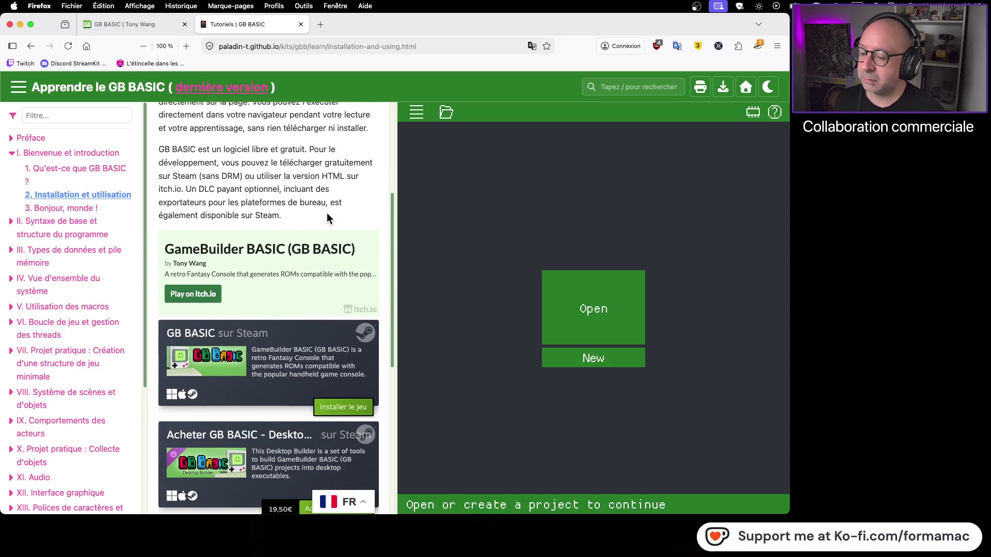
scroll(326, 214, down, 3)
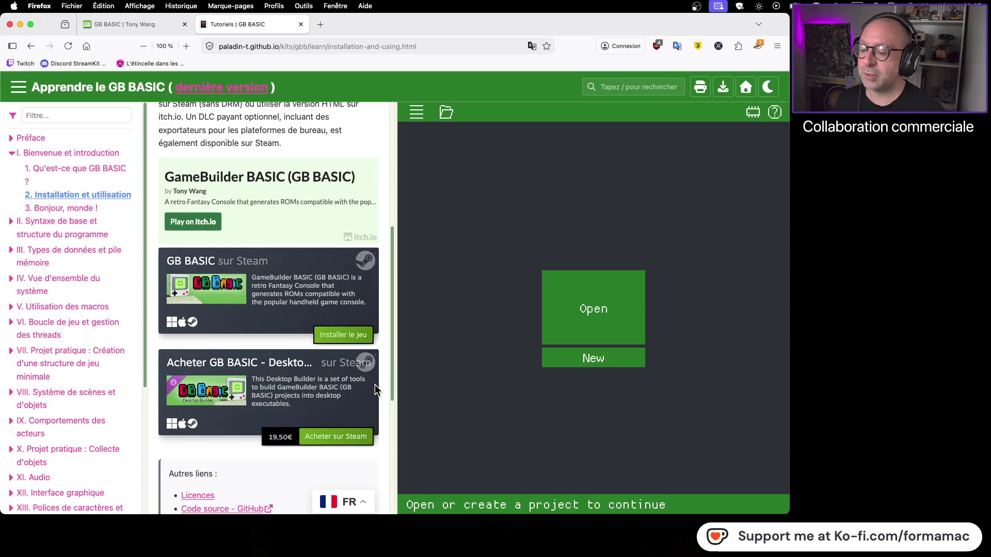
scroll(383, 388, down, 3)
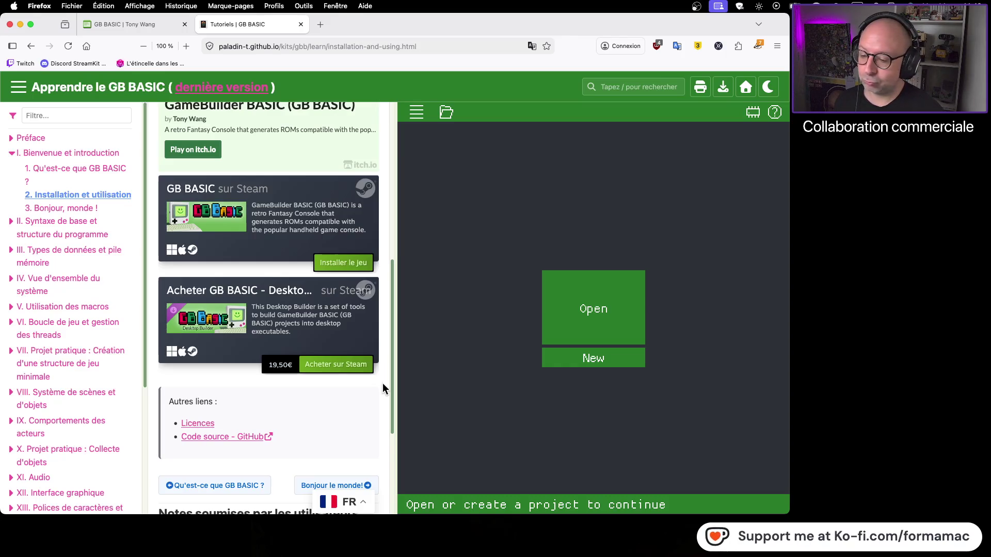
scroll(383, 388, down, 1)
scroll(384, 388, down, 3)
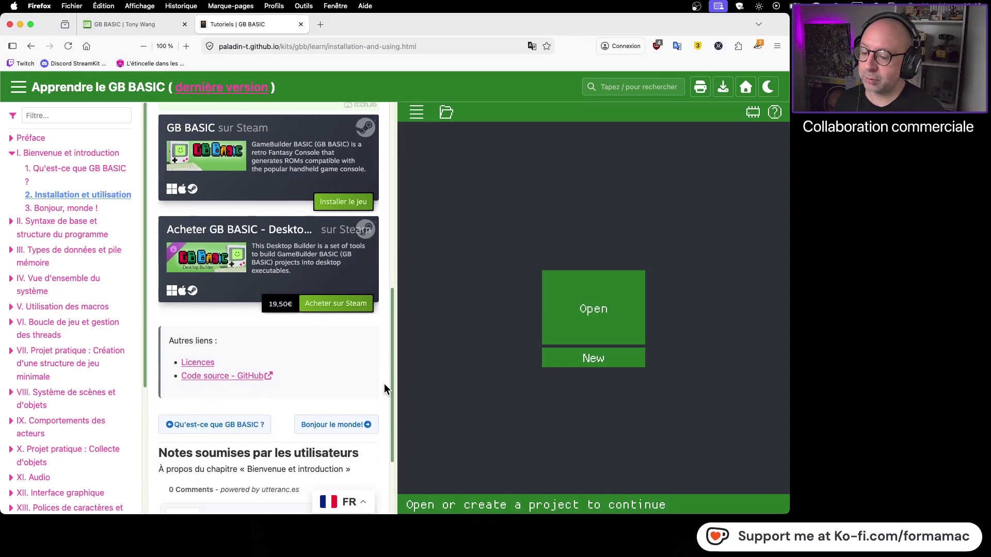
click(331, 419)
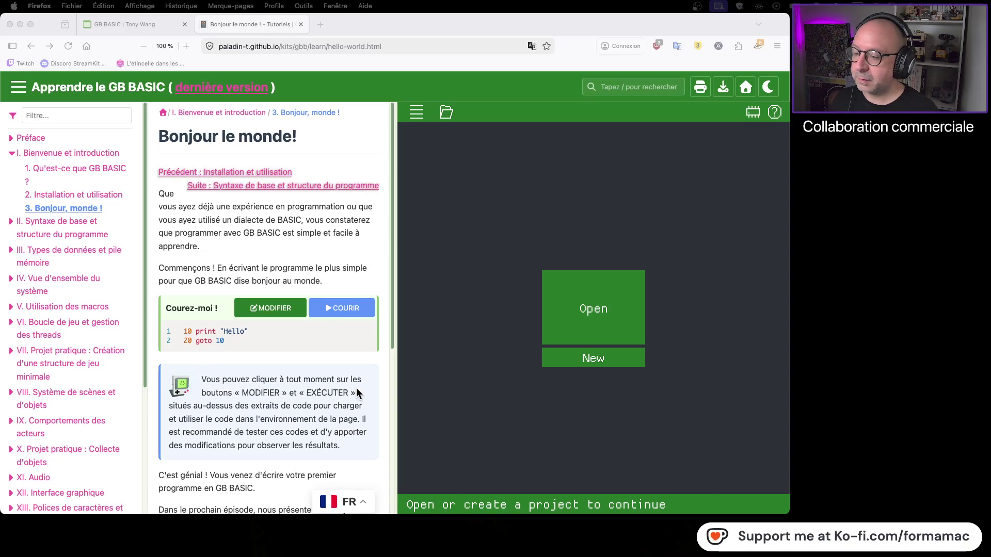
Look over the chapter's 10 print "Hello" / 20 goto 10 sample program
scroll(350, 384, down, 2)
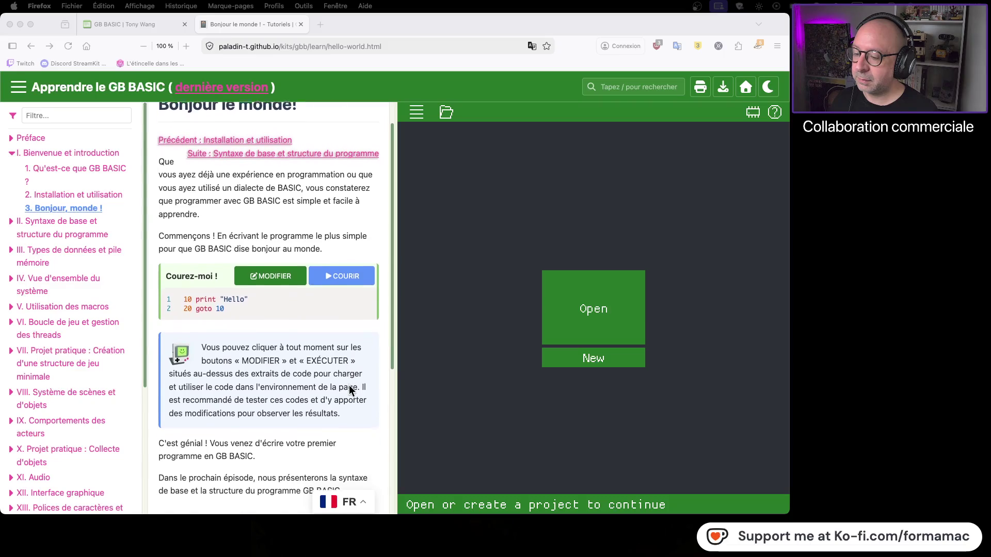
scroll(349, 385, up, 2)
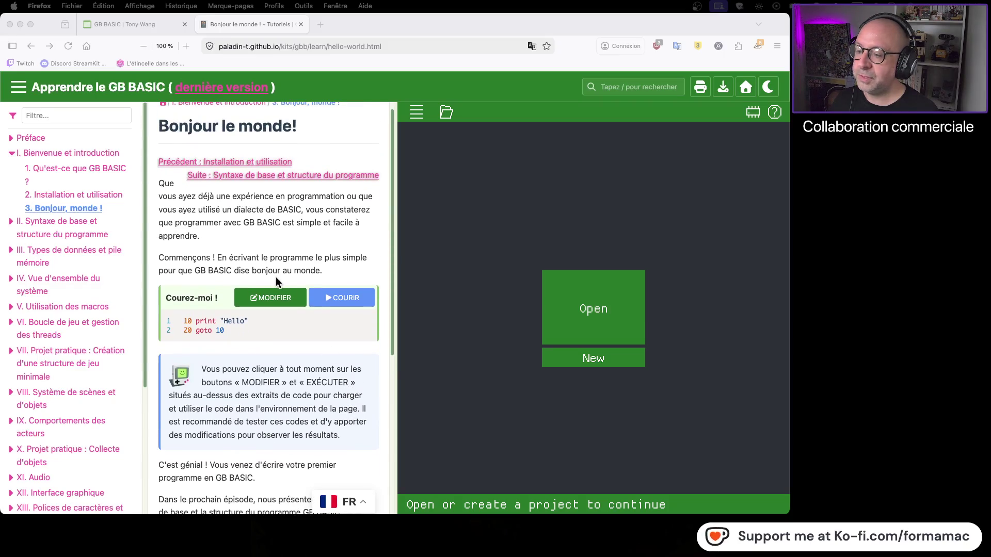
click(344, 300)
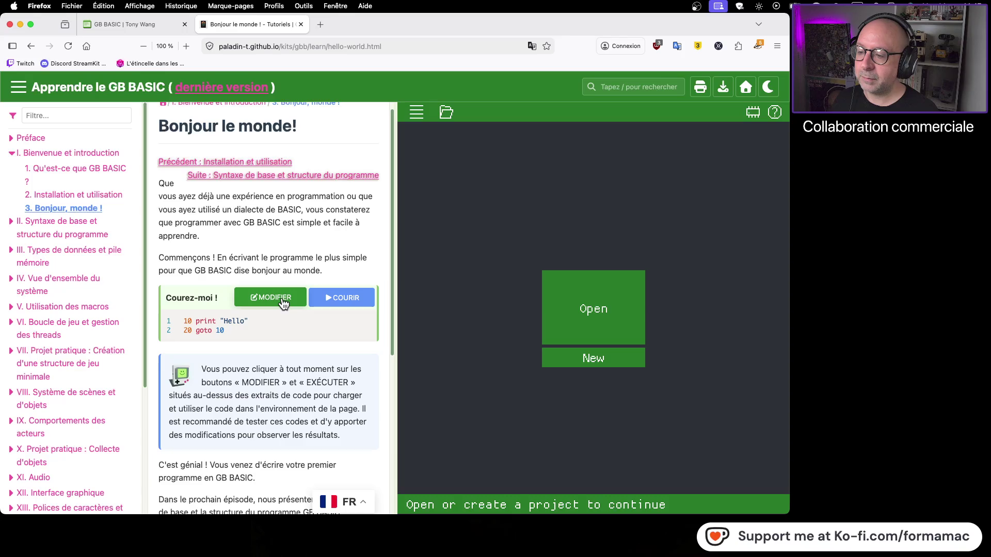
Create a new project named 'hello' and start typing 10 print "Hello" on line 1
click(571, 360)
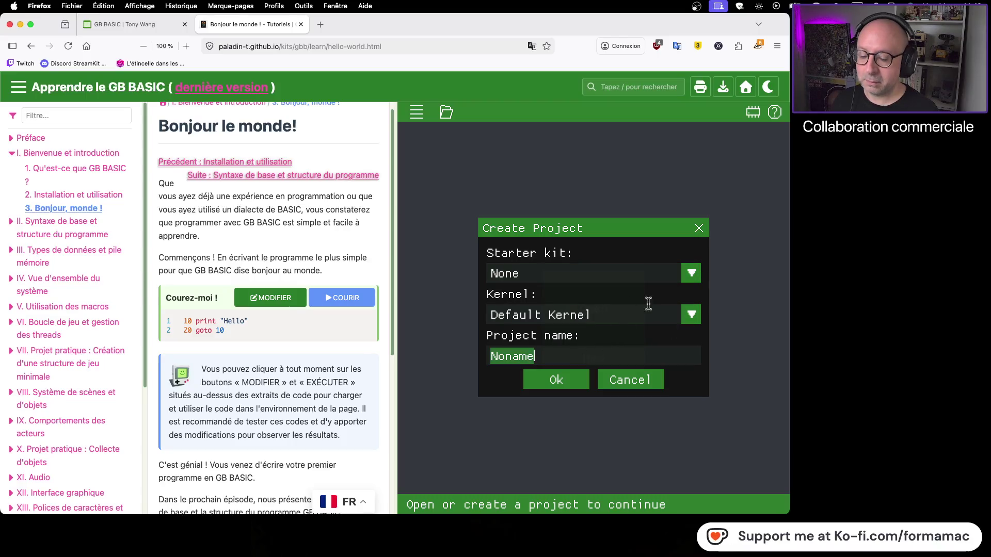
text(hello)
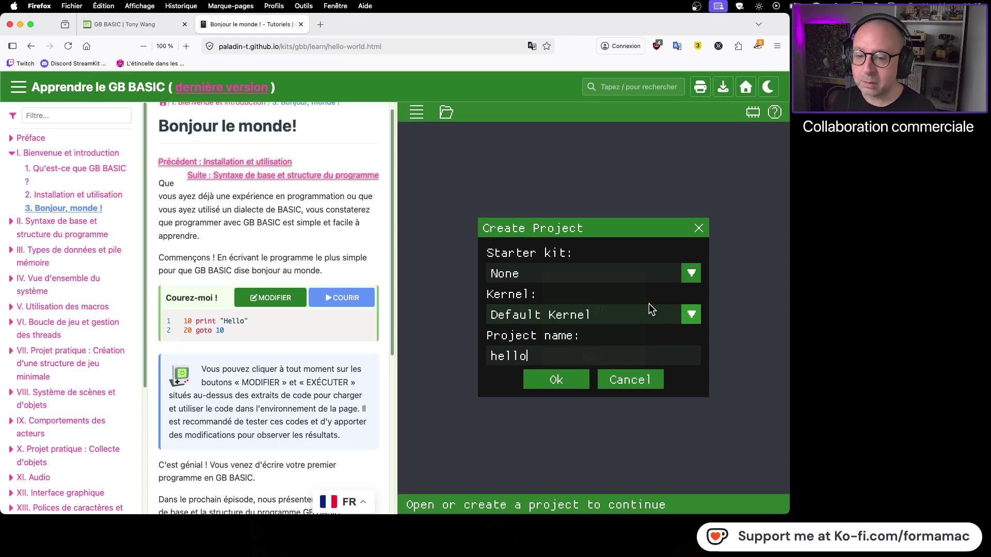
click(553, 380)
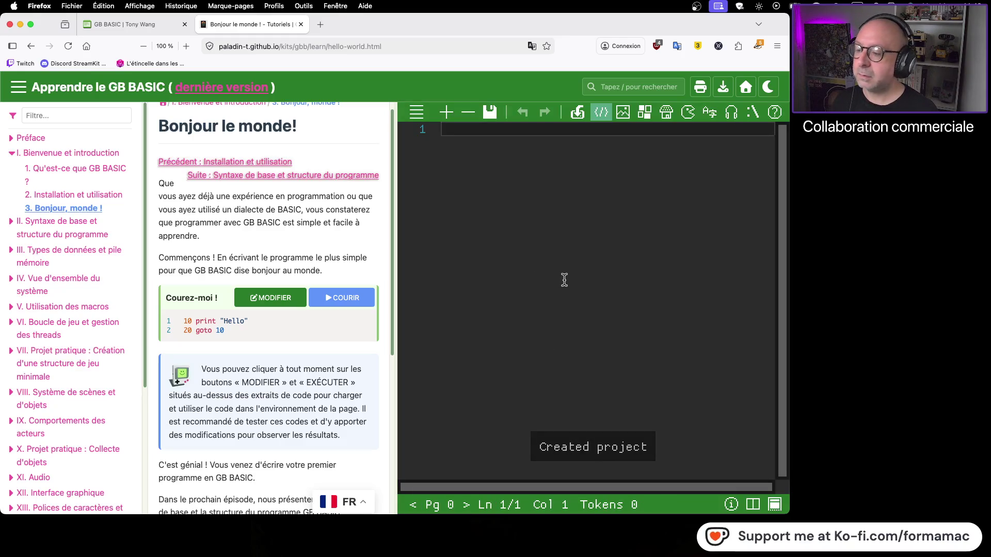
text(1)
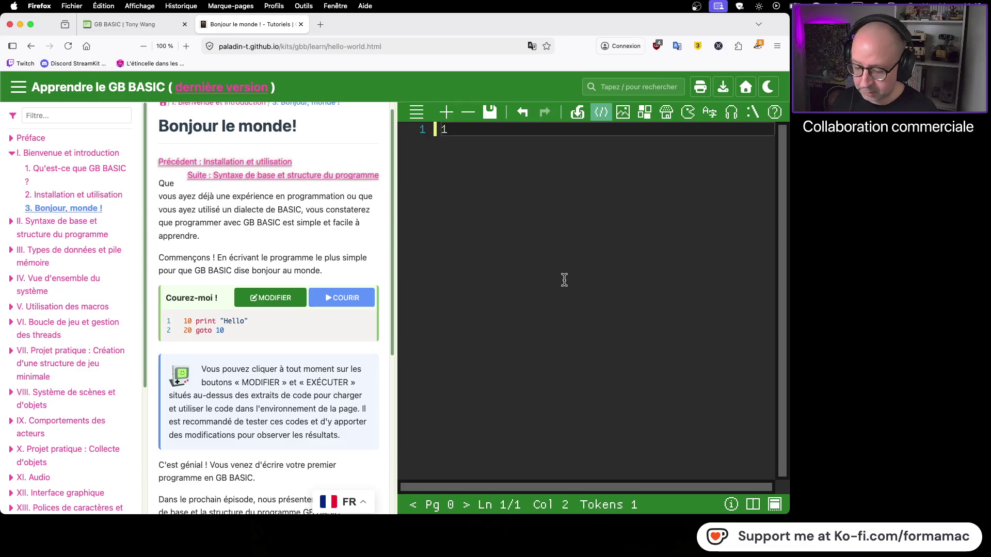
text(0 print)
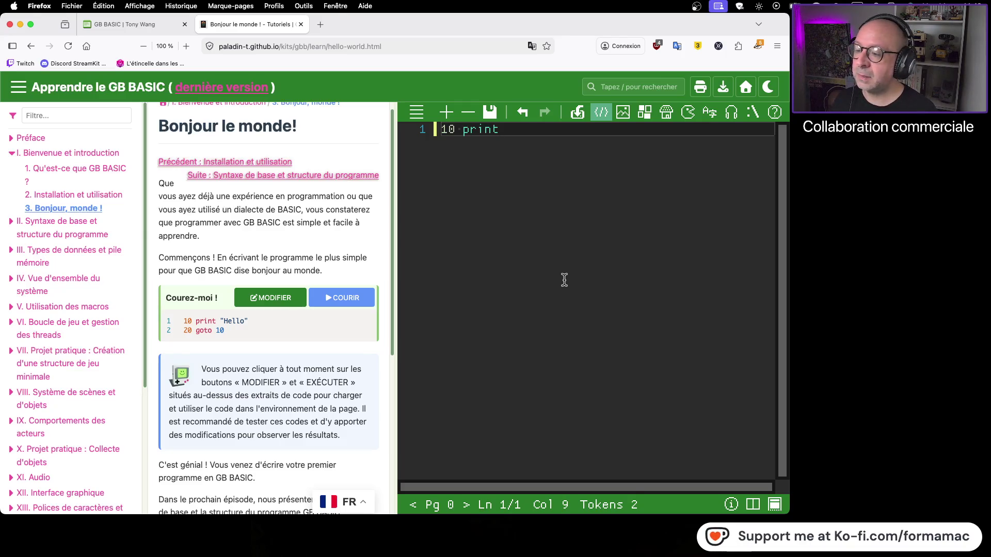
text( ")
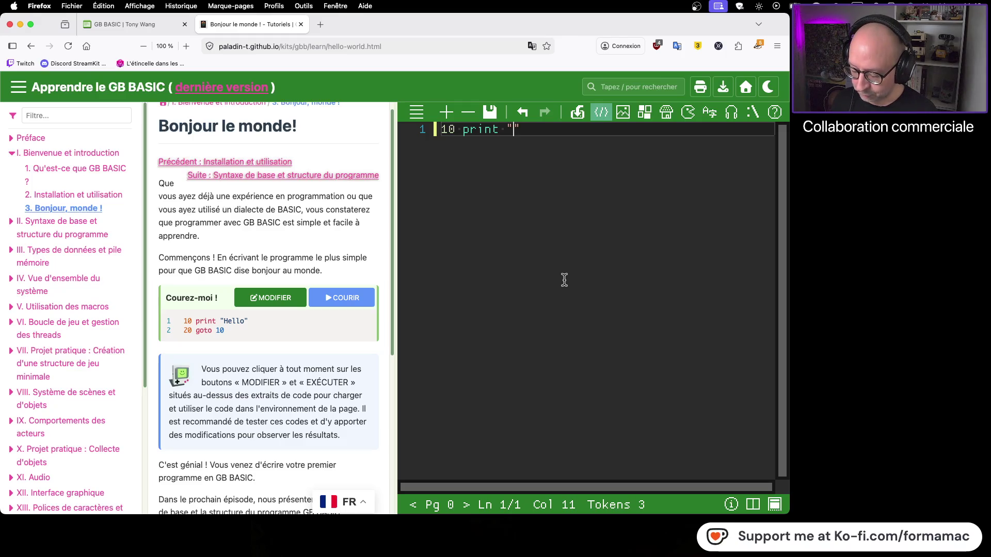
text(Hello)
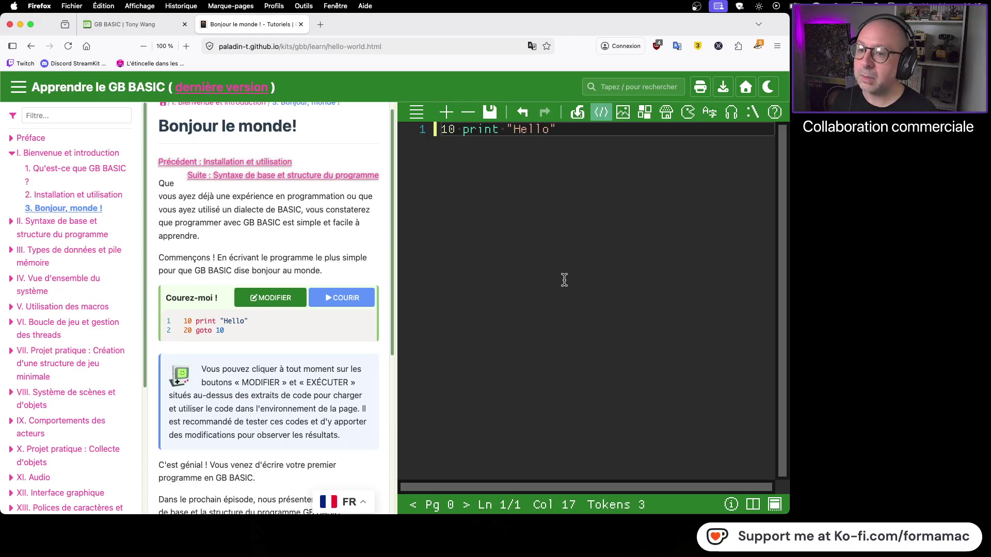
Add line 20 goto 10 below the print line, then toggle dark mode on and off
key(Return)
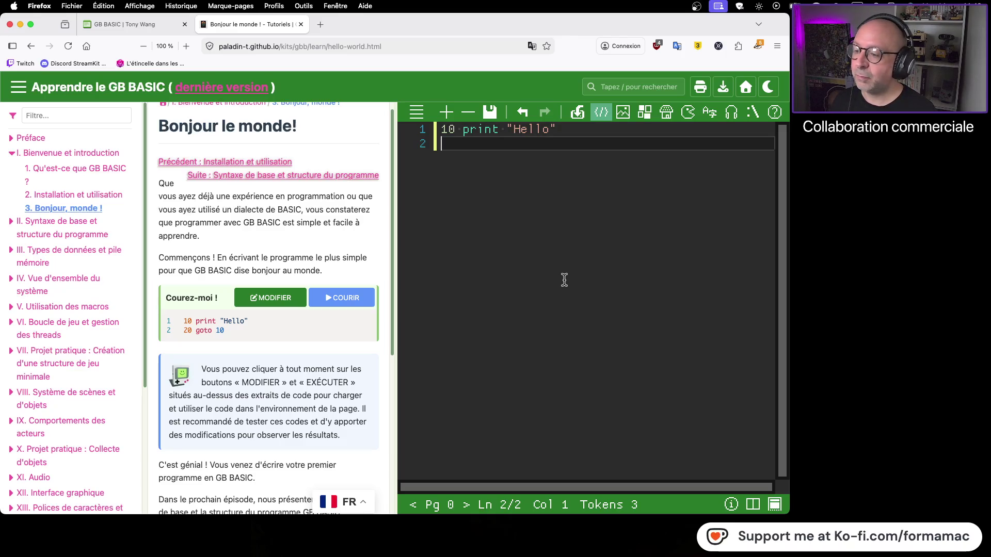
text(20 goto)
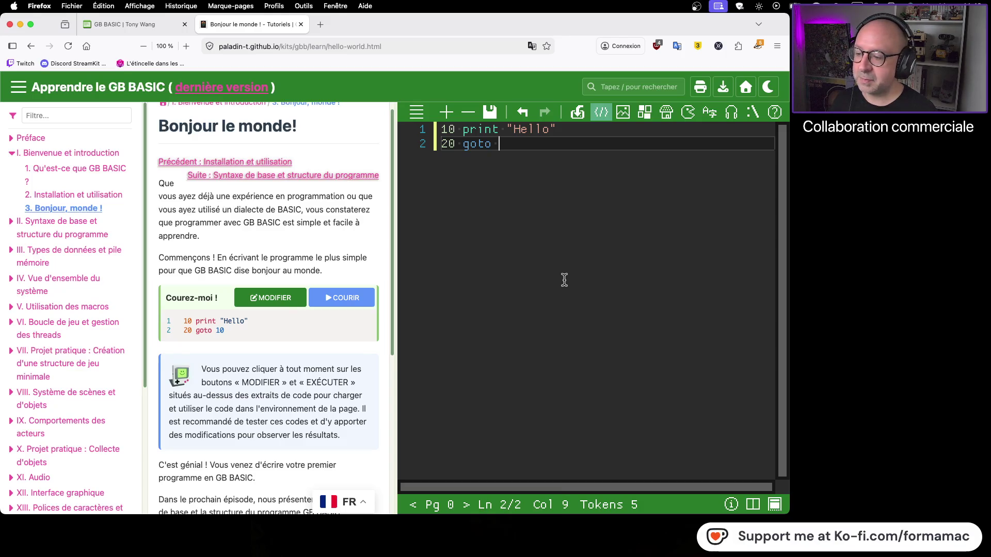
text( 10)
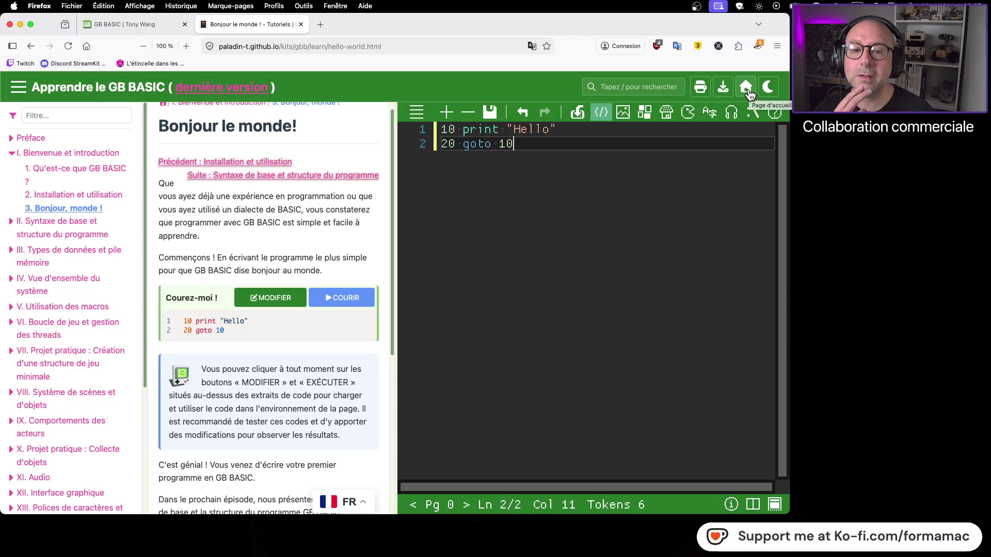
click(770, 89)
click(770, 88)
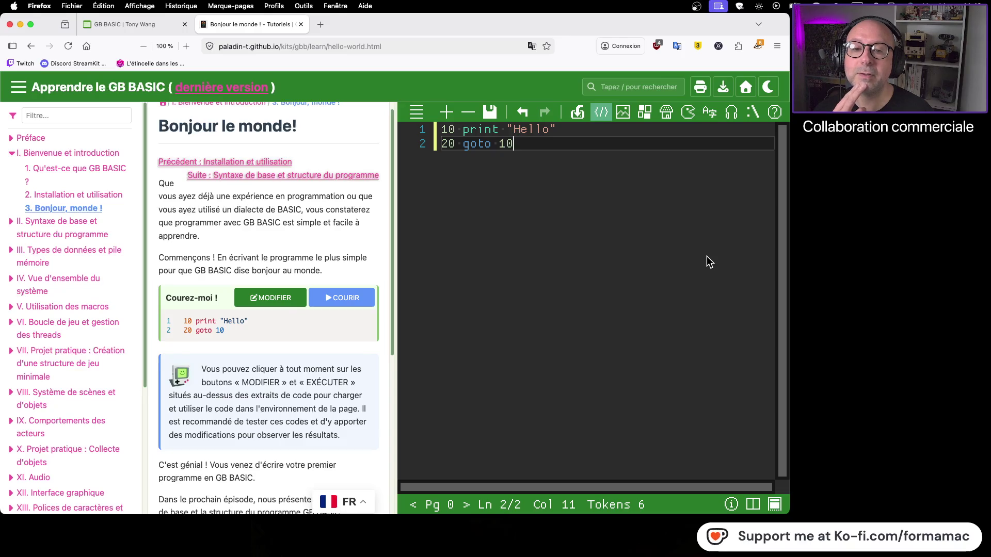
click(775, 506)
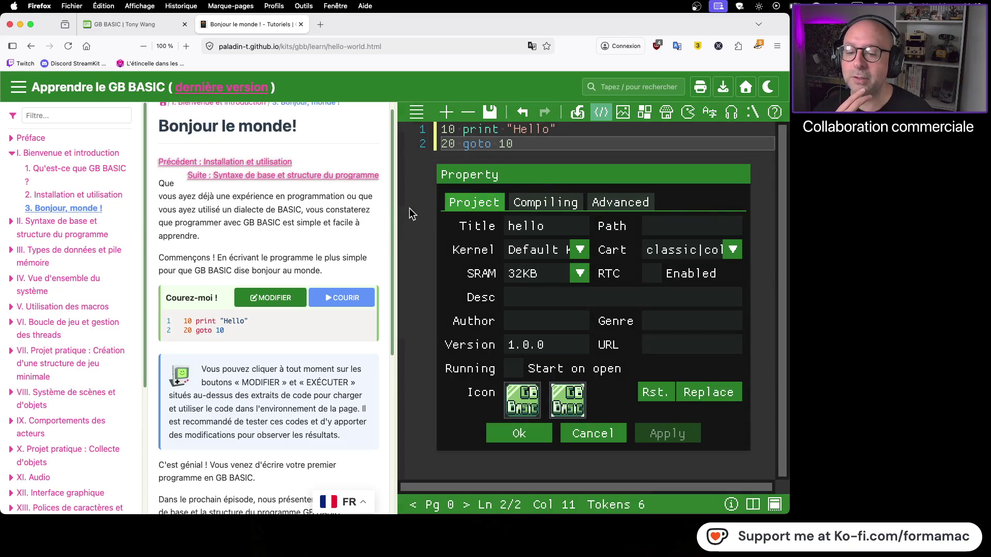
click(605, 437)
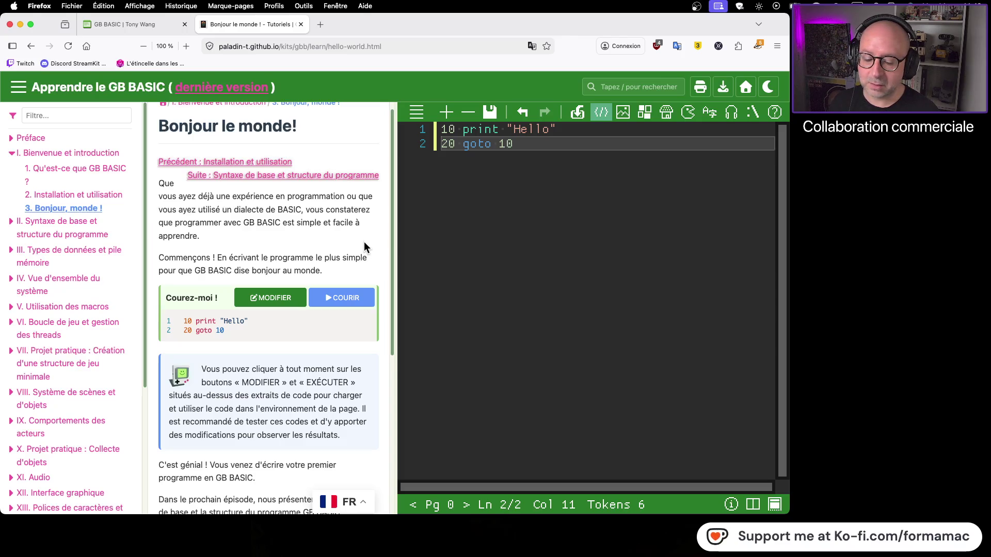
Try running the tutorial's Hello example, saving the current project first
scroll(314, 298, down, 3)
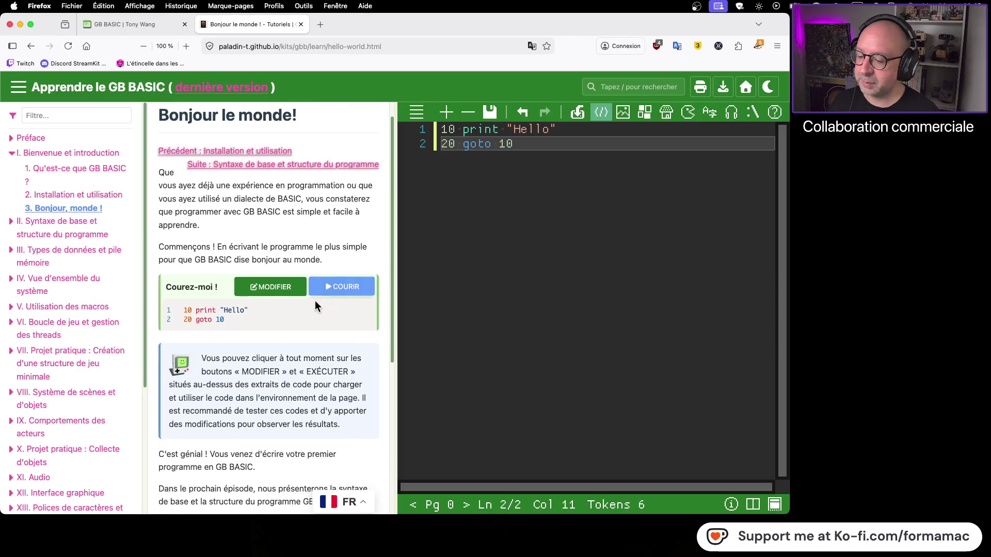
scroll(313, 301, up, 5)
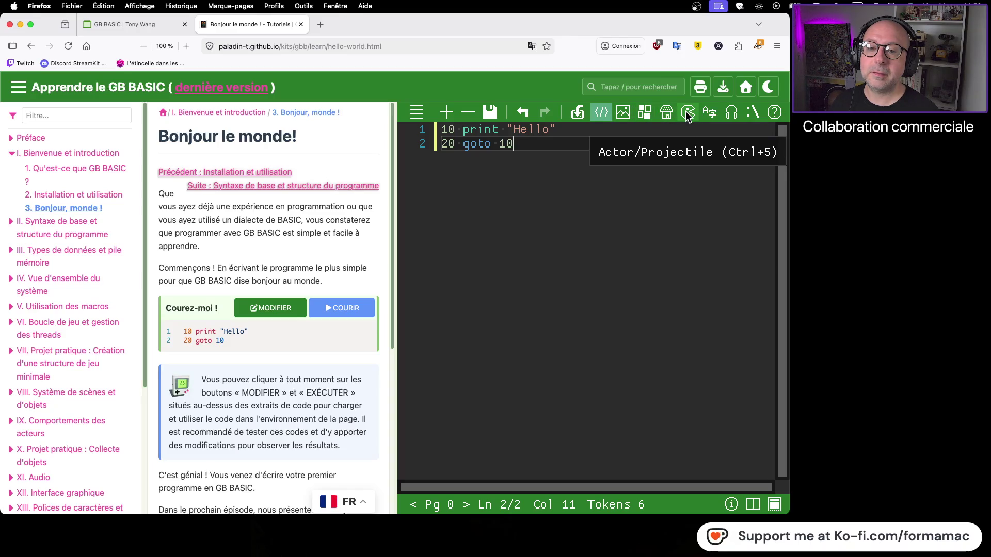
click(335, 308)
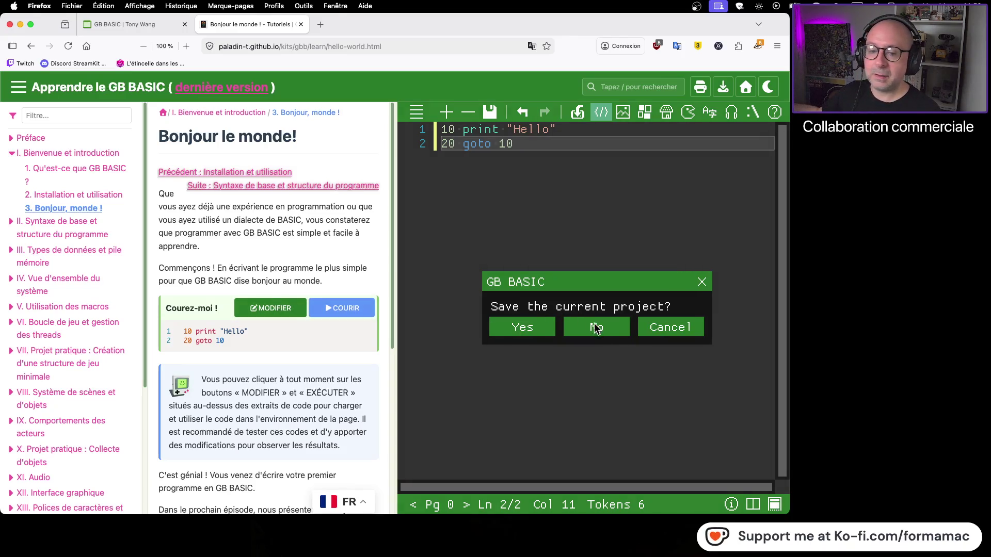
click(662, 329)
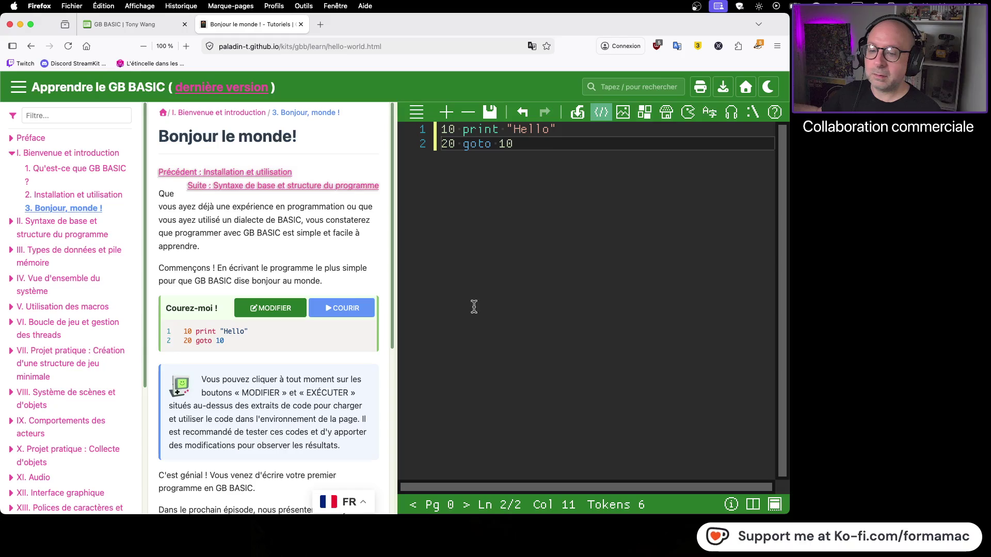
click(329, 313)
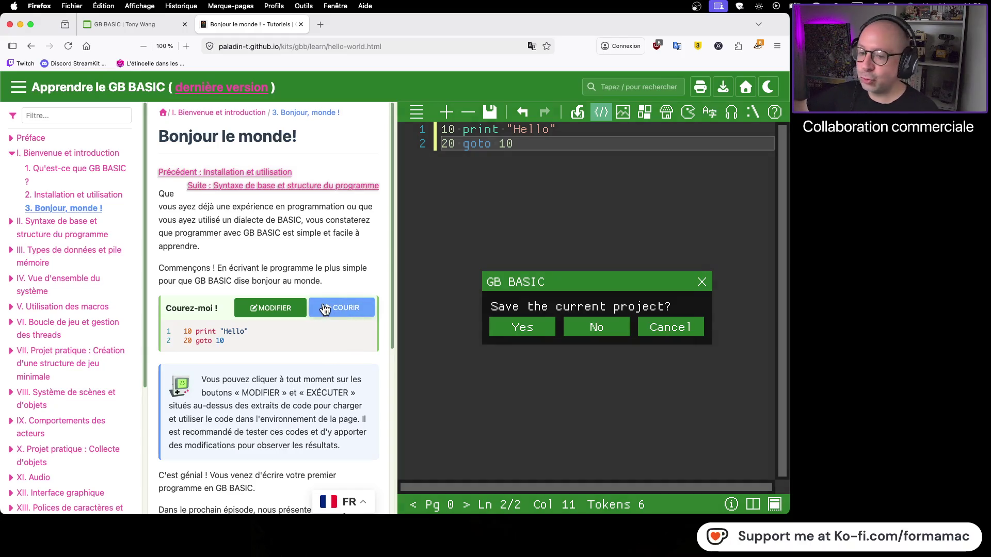
click(527, 326)
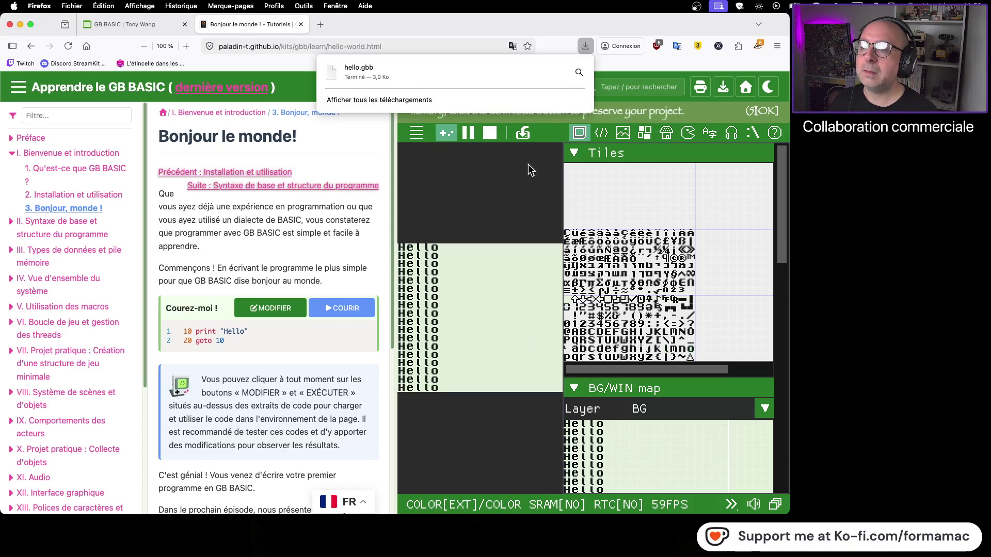
Load the Hello snippet into the editor and stop it to show its two code lines
click(508, 215)
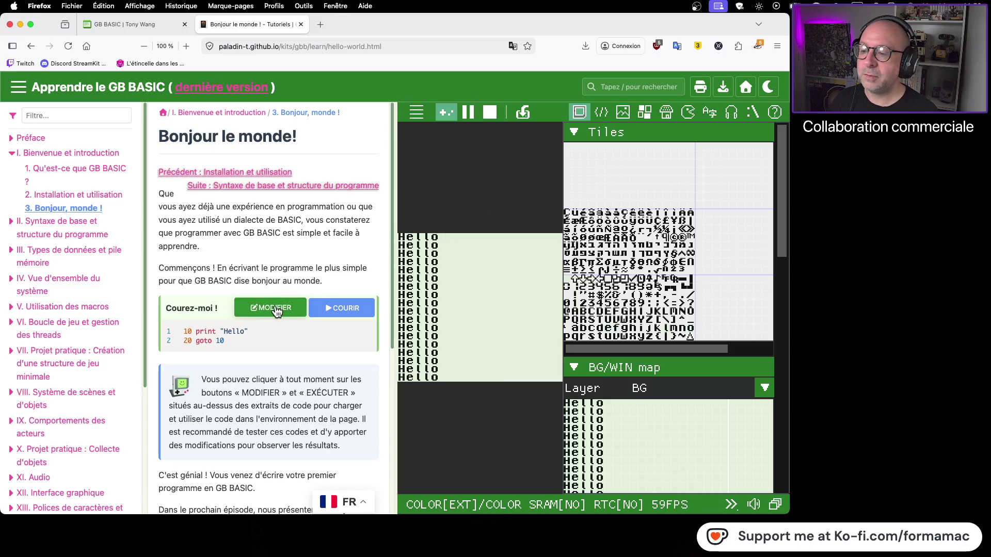
click(343, 308)
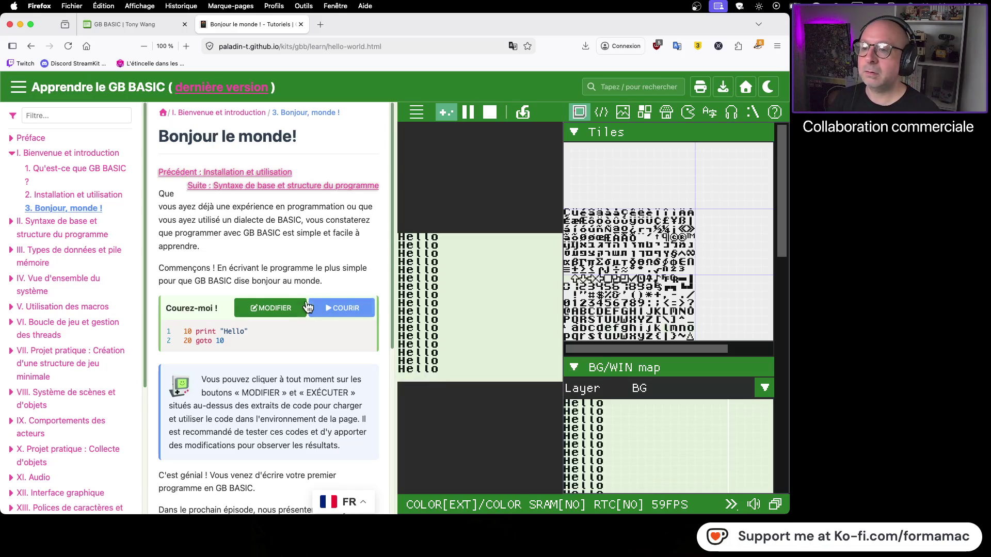
click(488, 111)
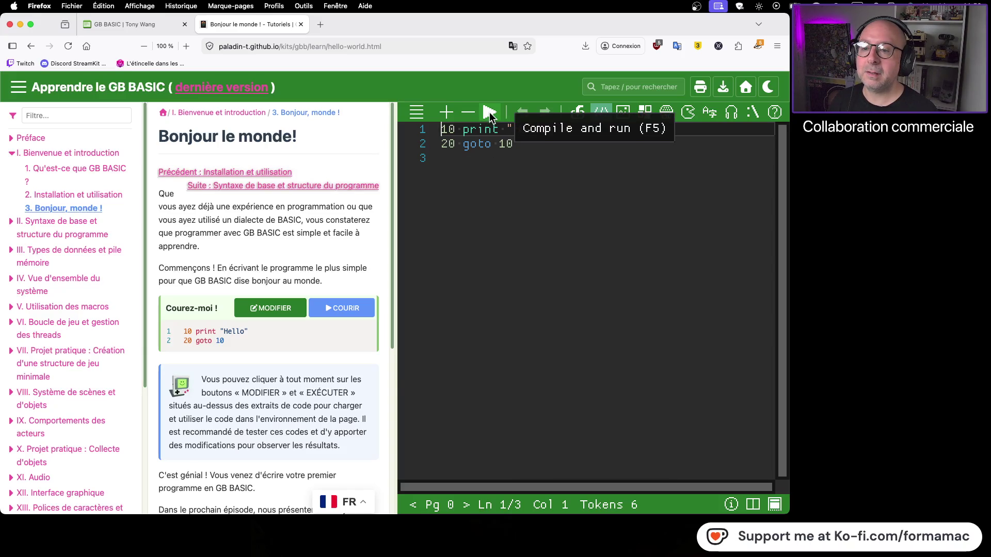
click(489, 112)
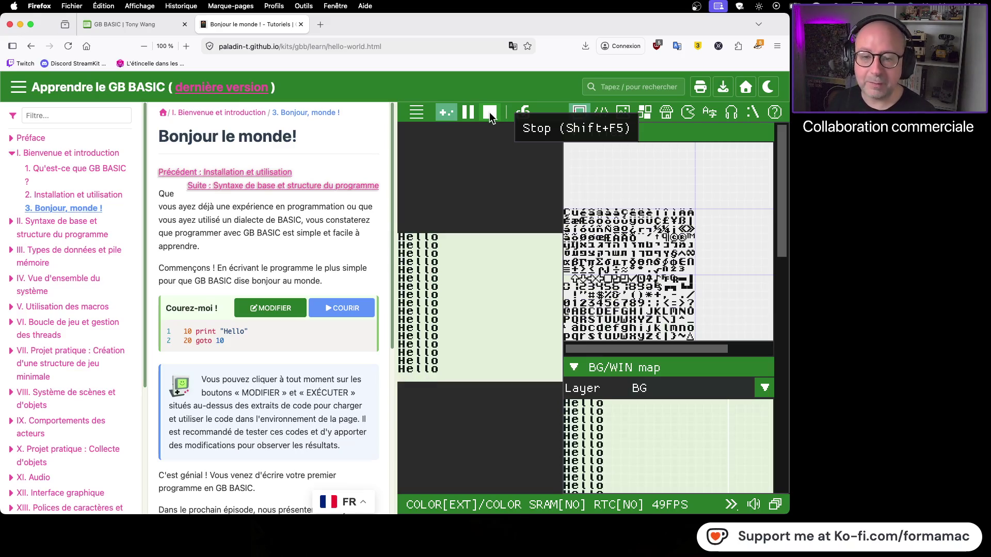
click(490, 115)
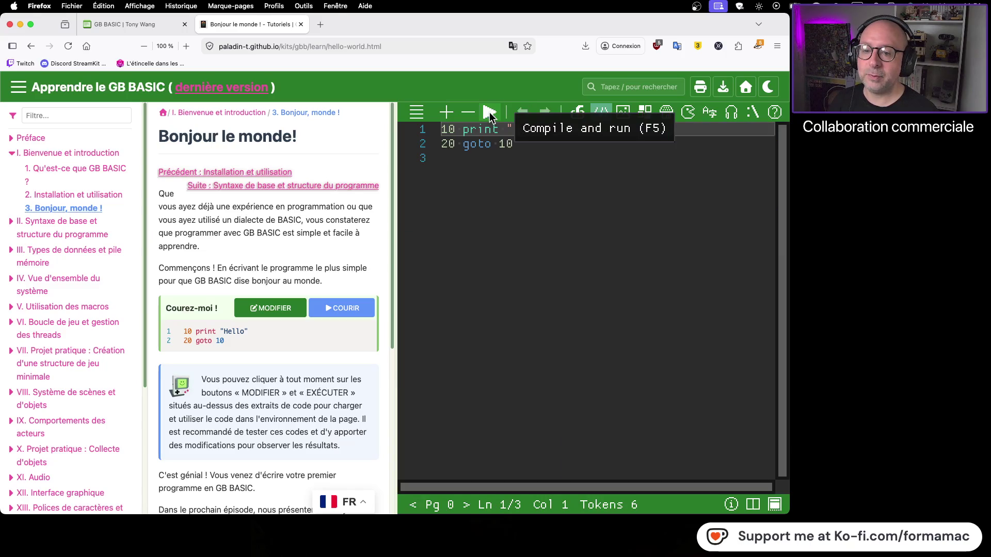
click(493, 113)
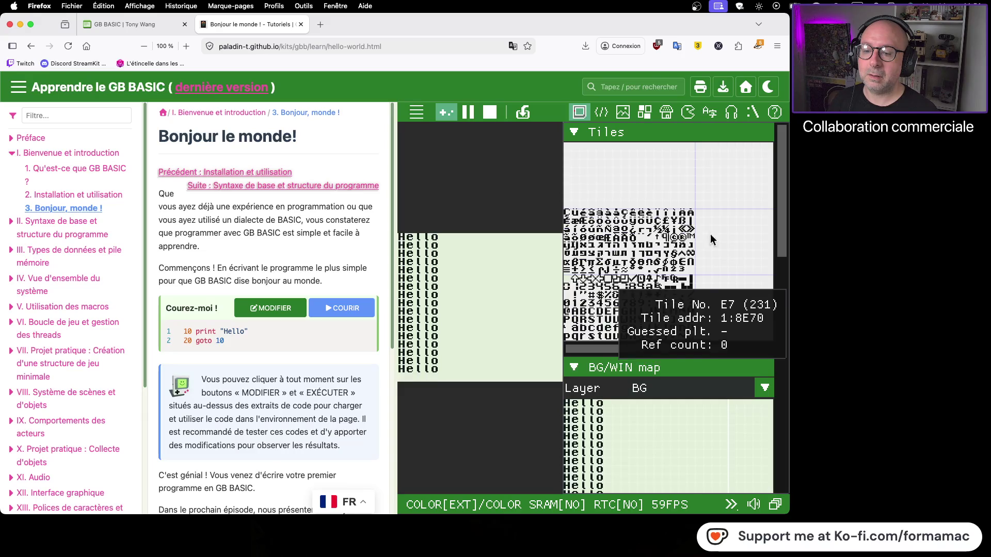
click(492, 115)
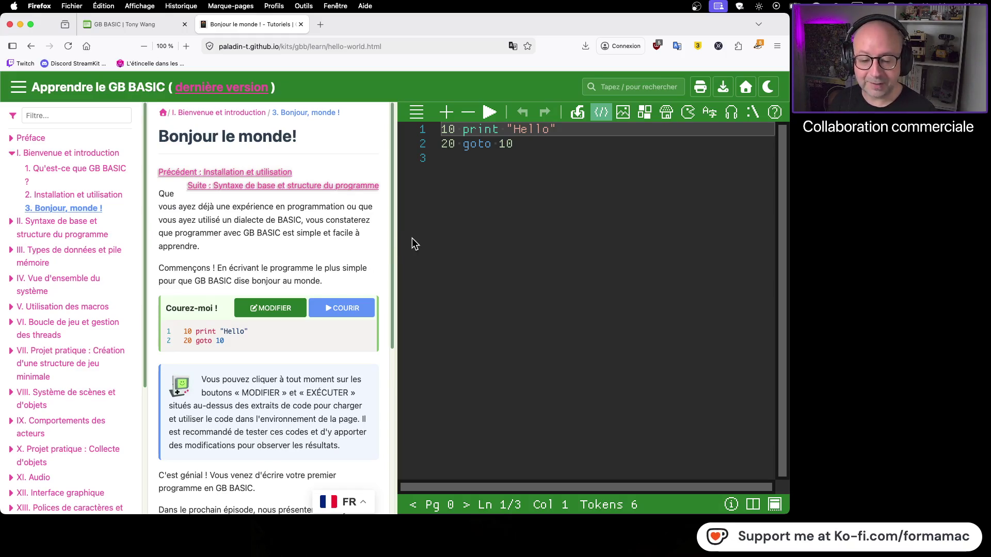
click(490, 112)
click(489, 113)
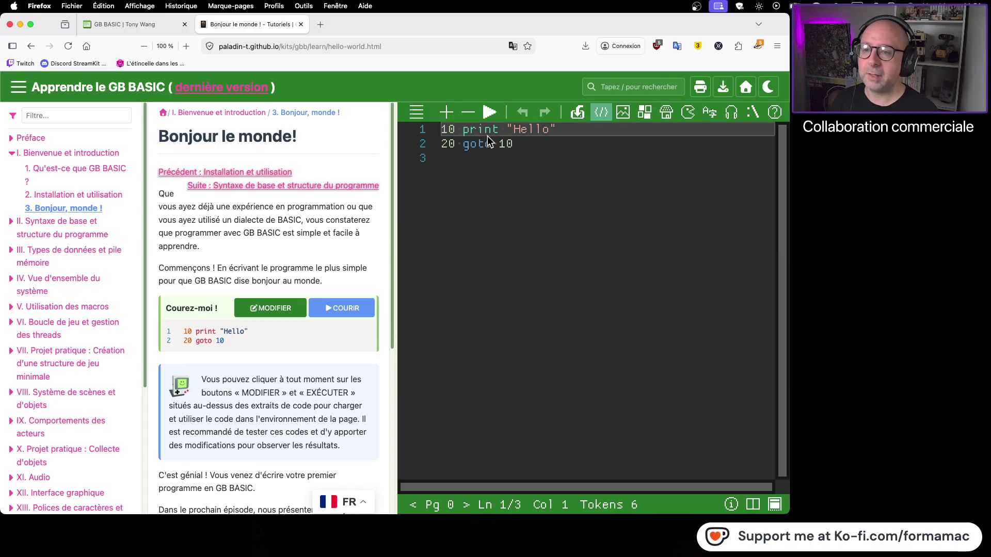
Extend line 1 to print 'Hello world!', save the project, and run it
click(546, 132)
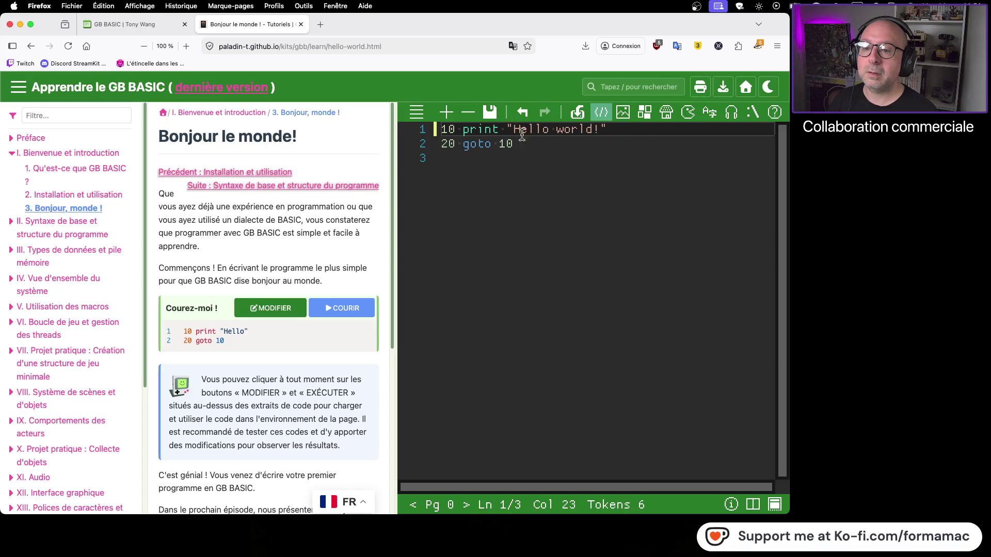
click(490, 113)
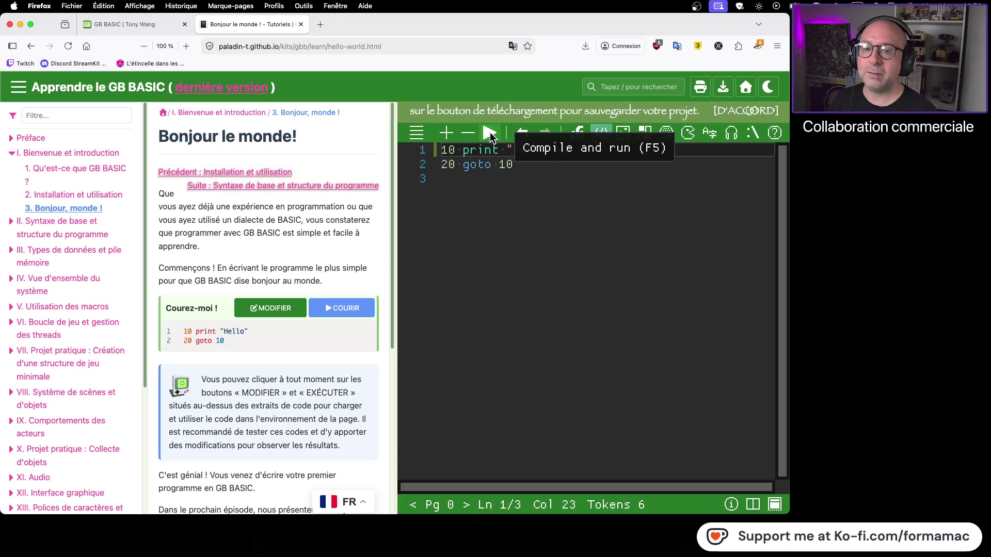
click(725, 112)
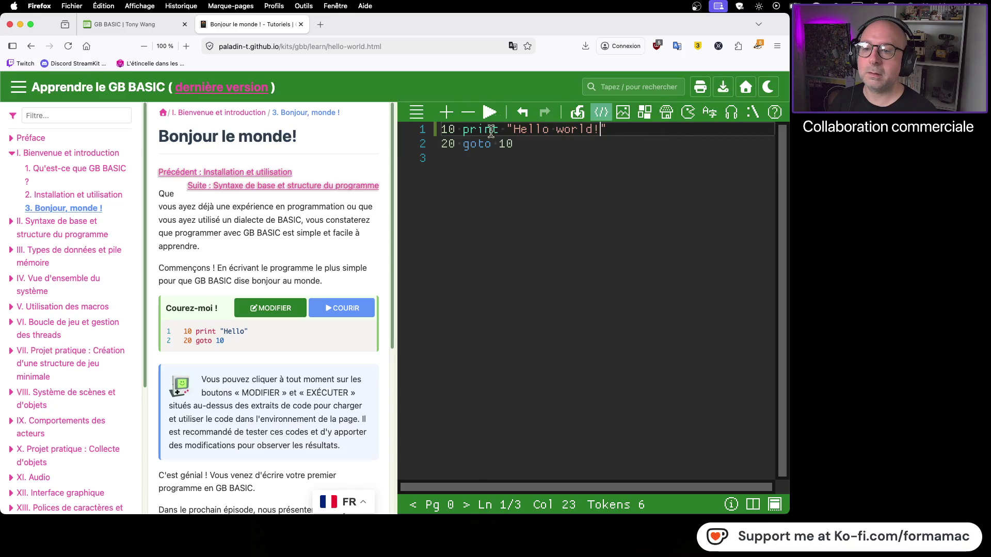
click(490, 112)
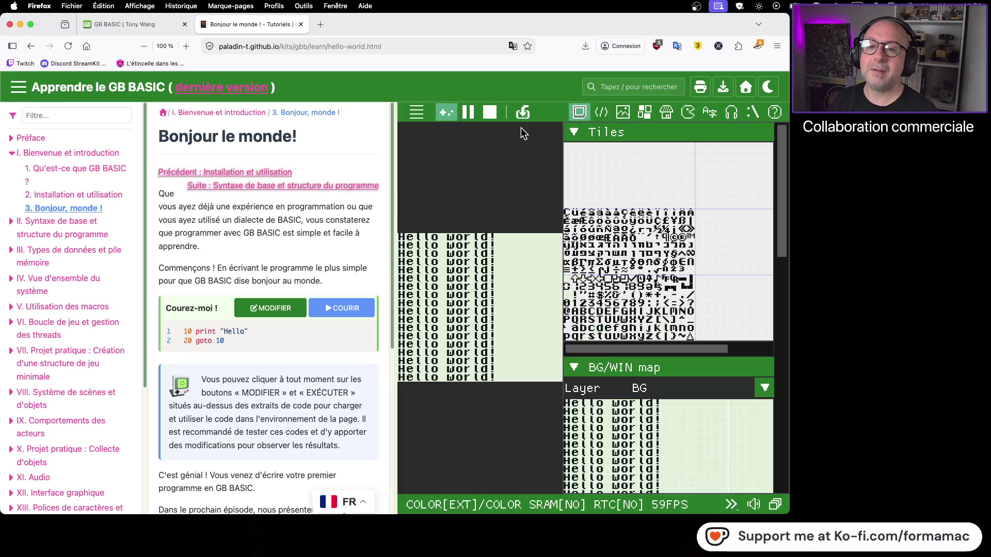
Stop the running Hello world! program to return to its code (10 print, 20 goto 10)
click(490, 111)
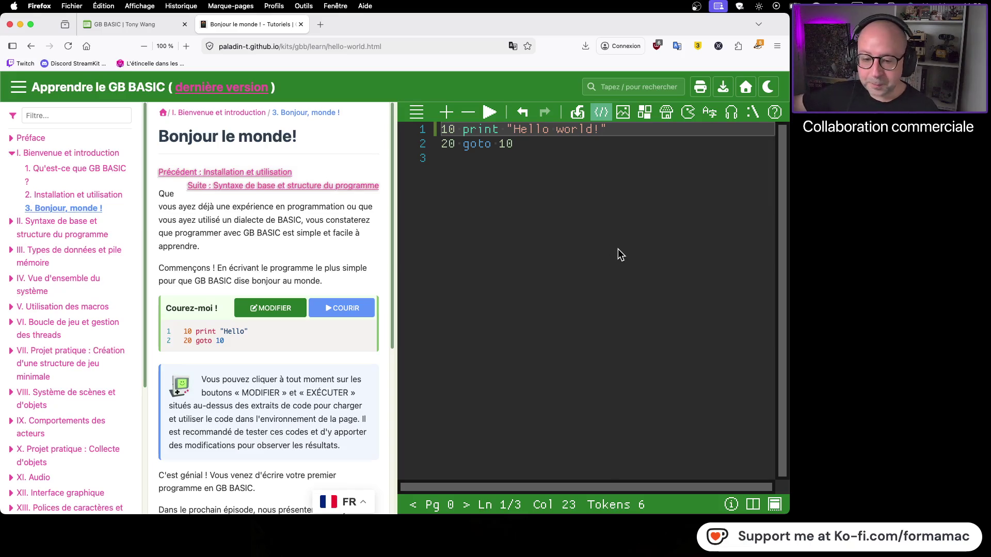
Go from the lesson's end to the 'Syntaxe de base et structure du programme' chapter
scroll(281, 338, down, 5)
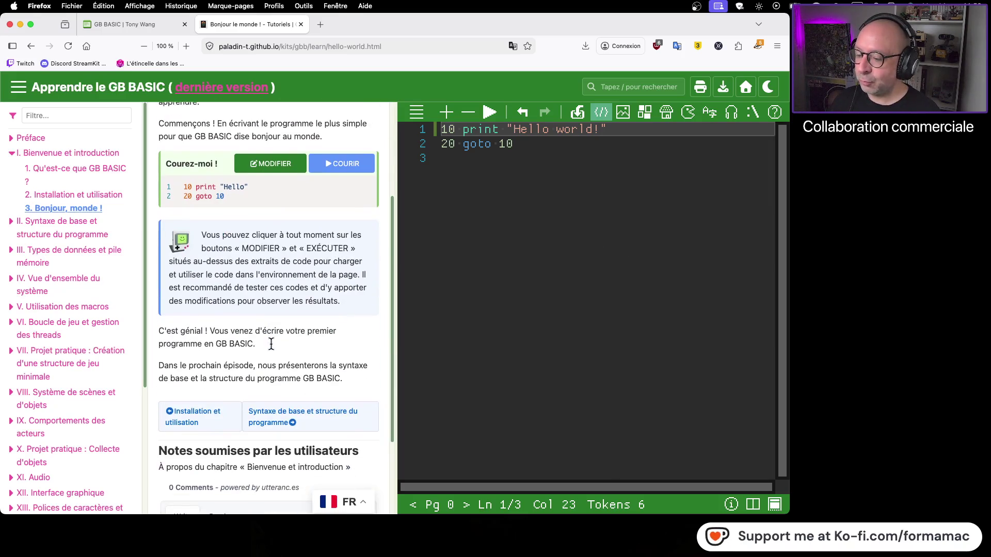
scroll(259, 355, down, 2)
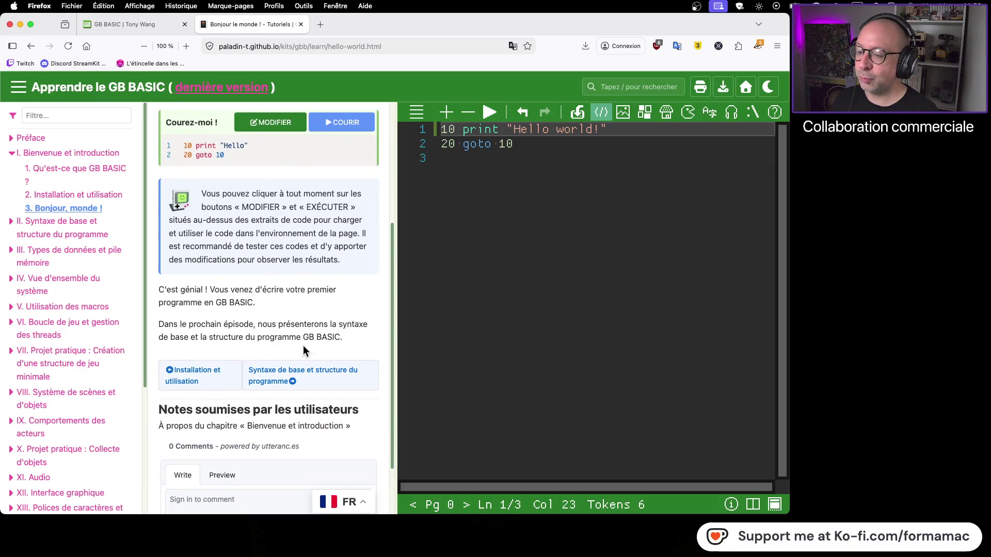
click(330, 373)
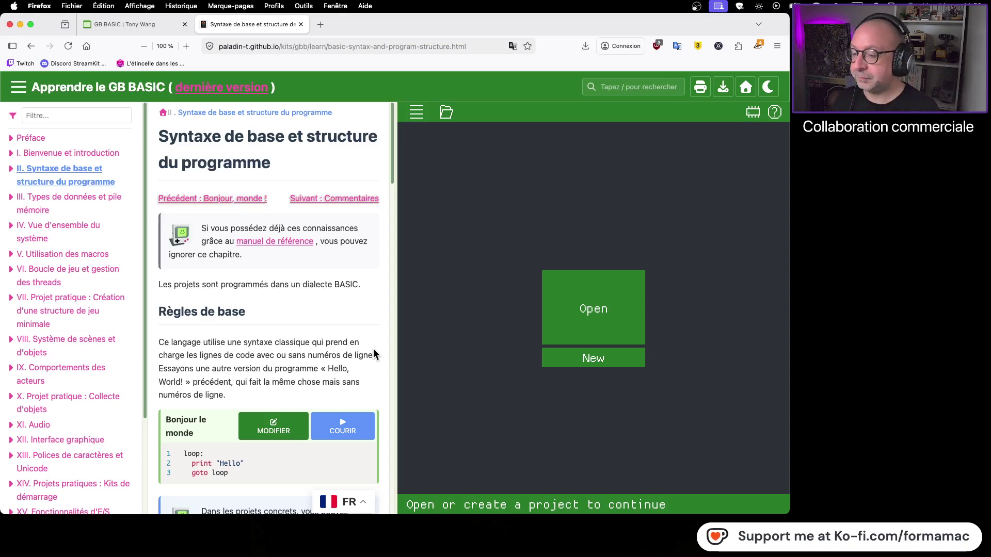
Load the 'Bonjour le monde' sample (loop:, print "Hello", goto loop) into the editor
scroll(371, 309, down, 2)
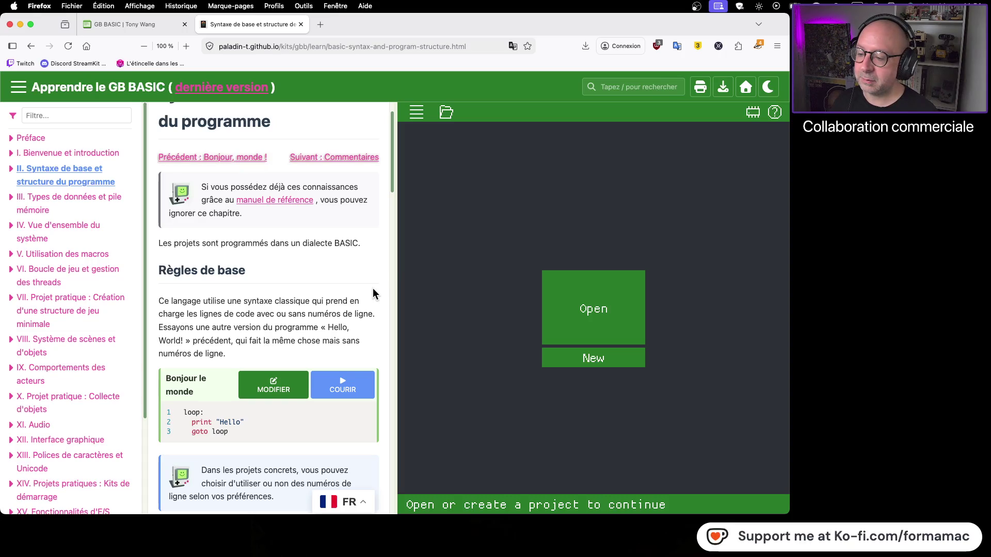
click(283, 380)
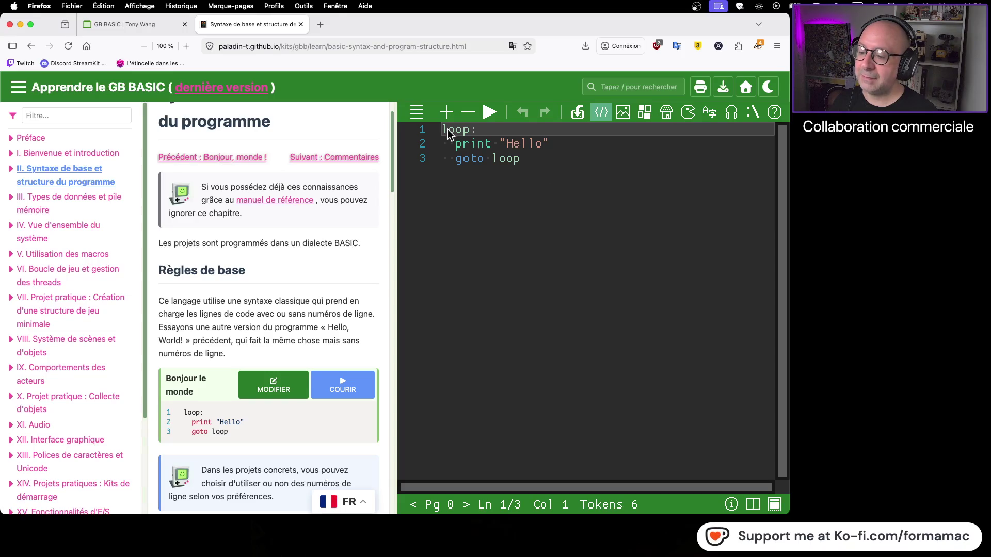
click(490, 114)
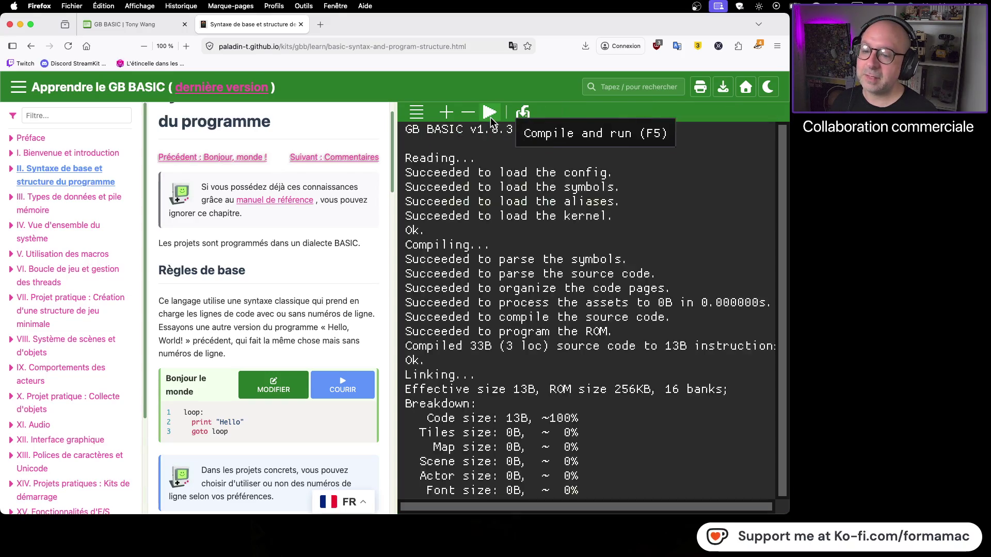
click(491, 119)
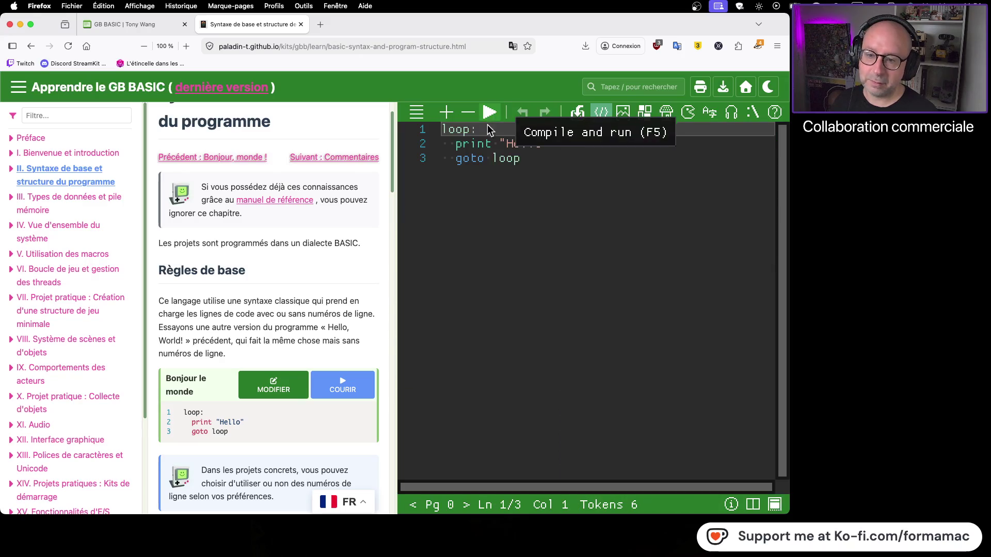
scroll(372, 311, down, 3)
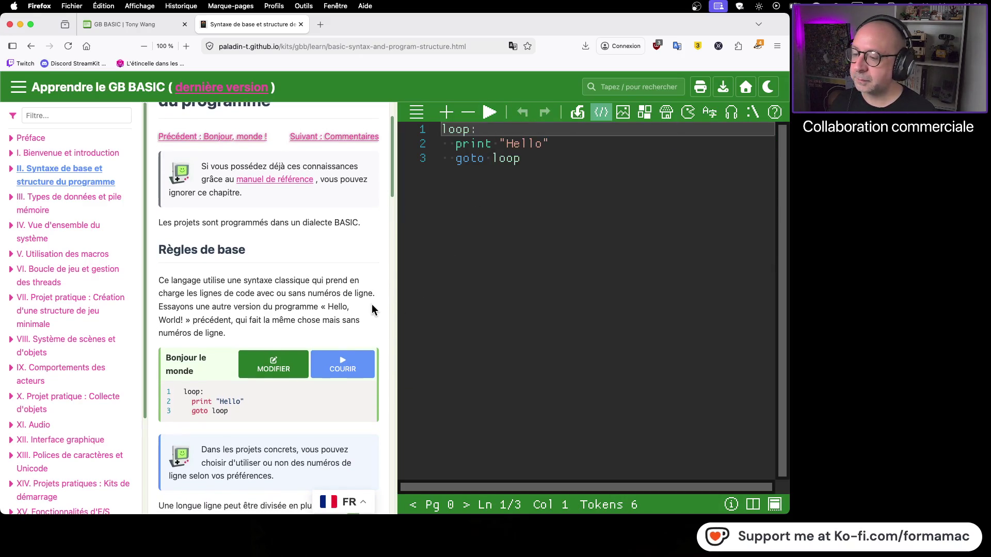
scroll(374, 308, down, 3)
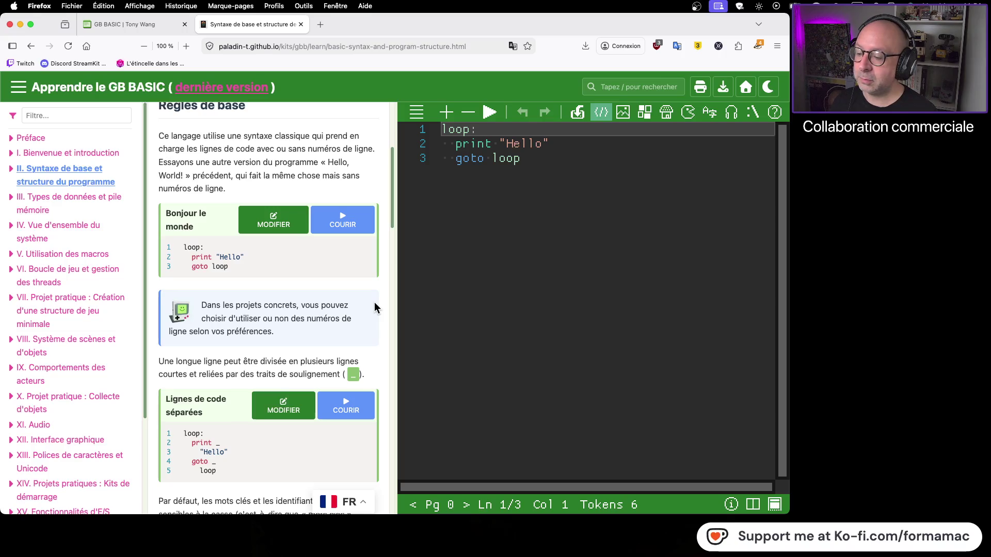
scroll(375, 307, down, 1)
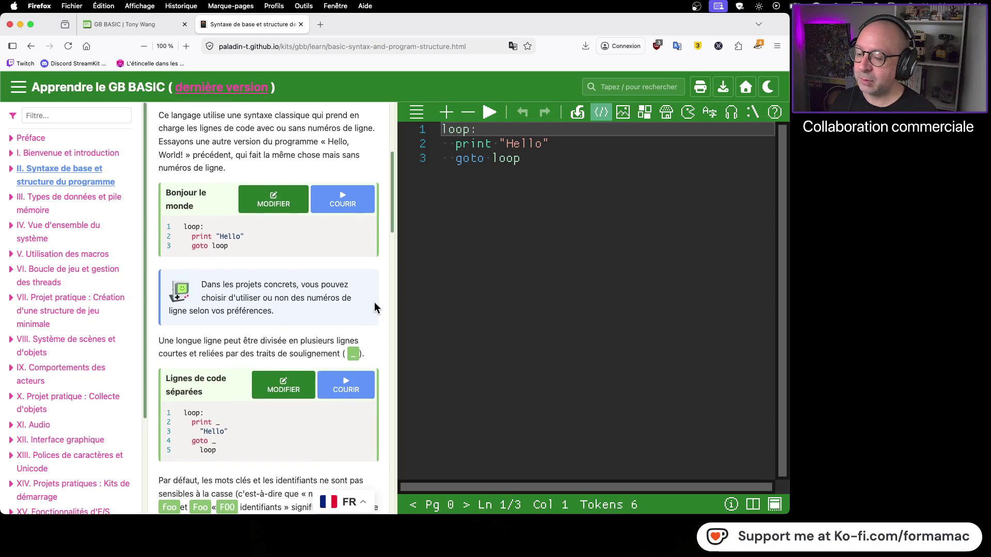
scroll(375, 307, down, 2)
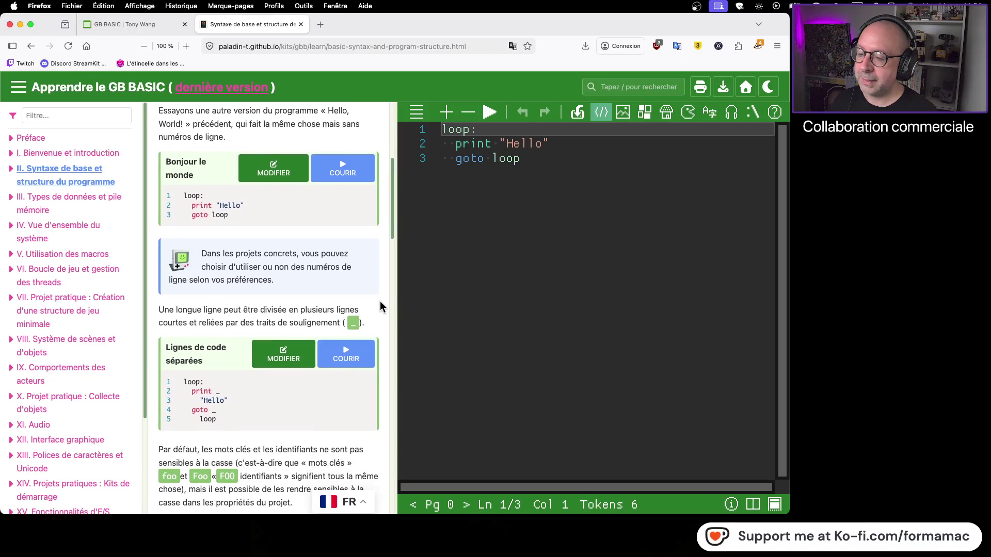
scroll(381, 307, down, 2)
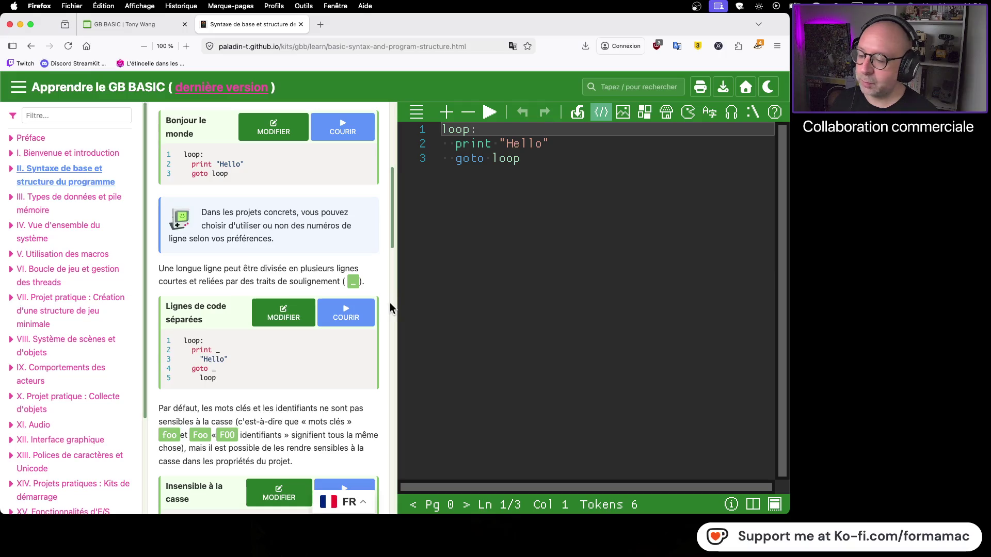
scroll(384, 308, down, 1)
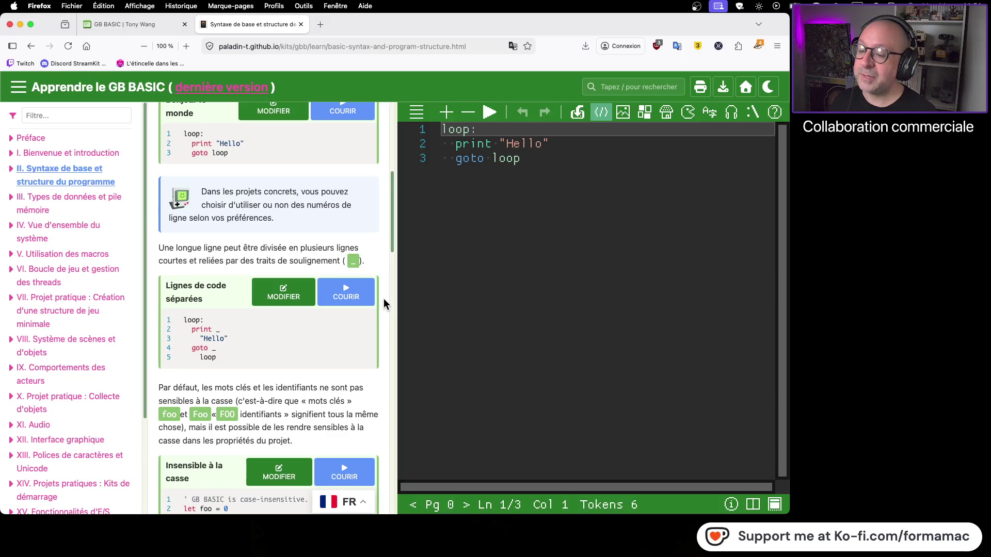
scroll(383, 304, down, 3)
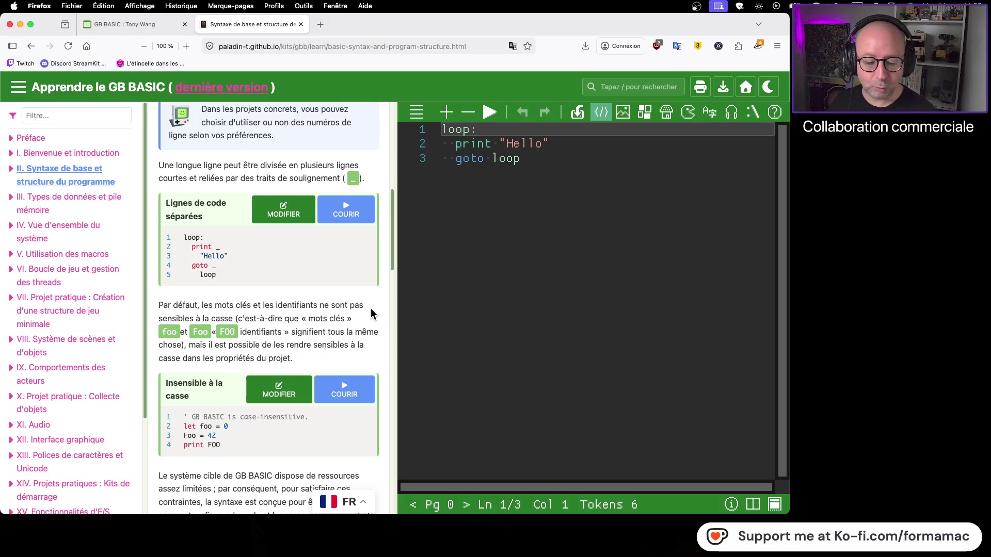
scroll(371, 308, up, 5)
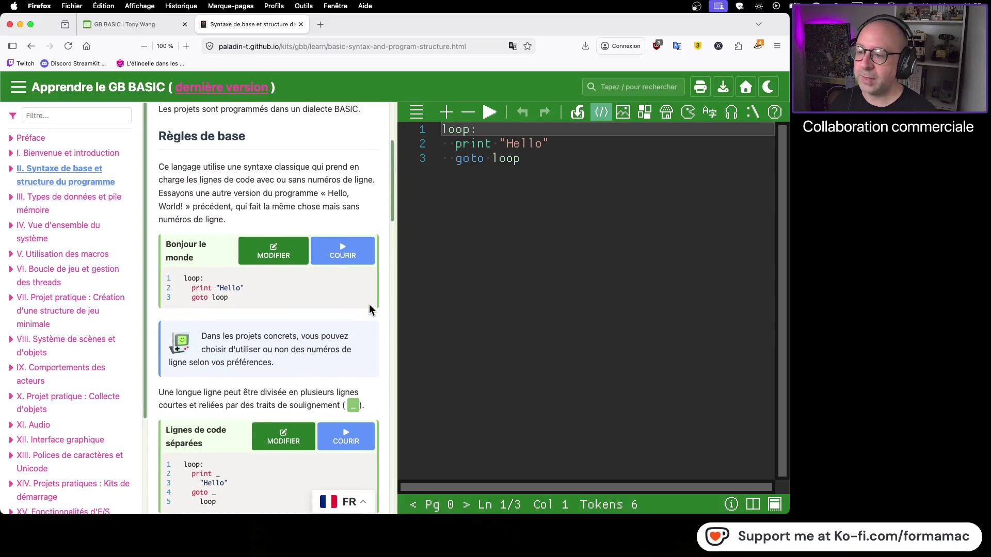
scroll(370, 304, up, 1)
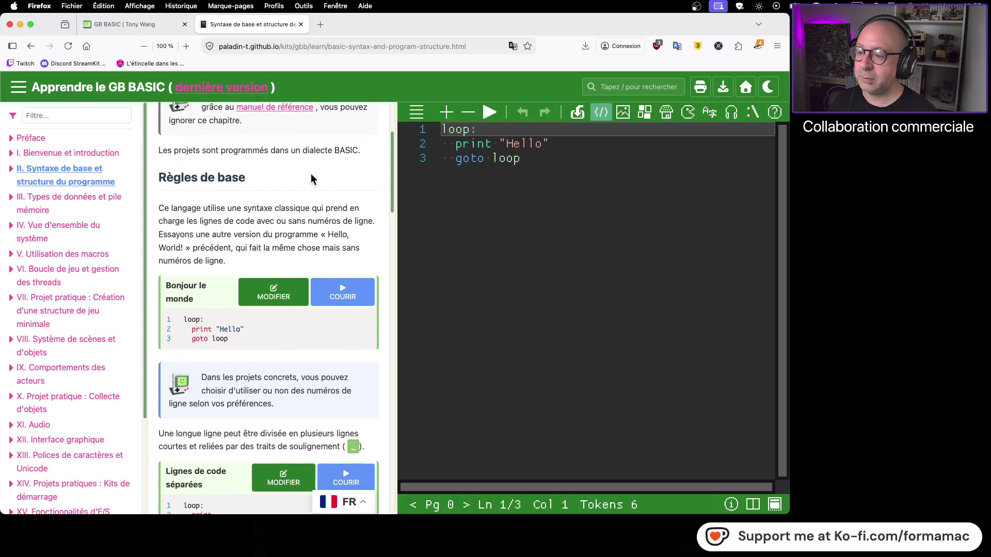
click(30, 49)
Return to the English Basic Syntax and Program Structure page with its three-line loop sample
scroll(253, 260, up, 2)
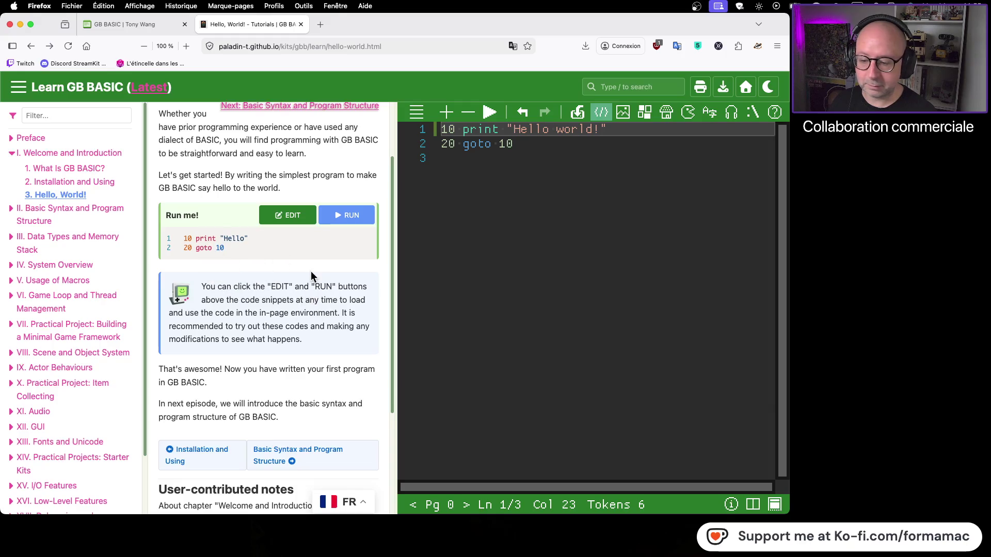
click(49, 46)
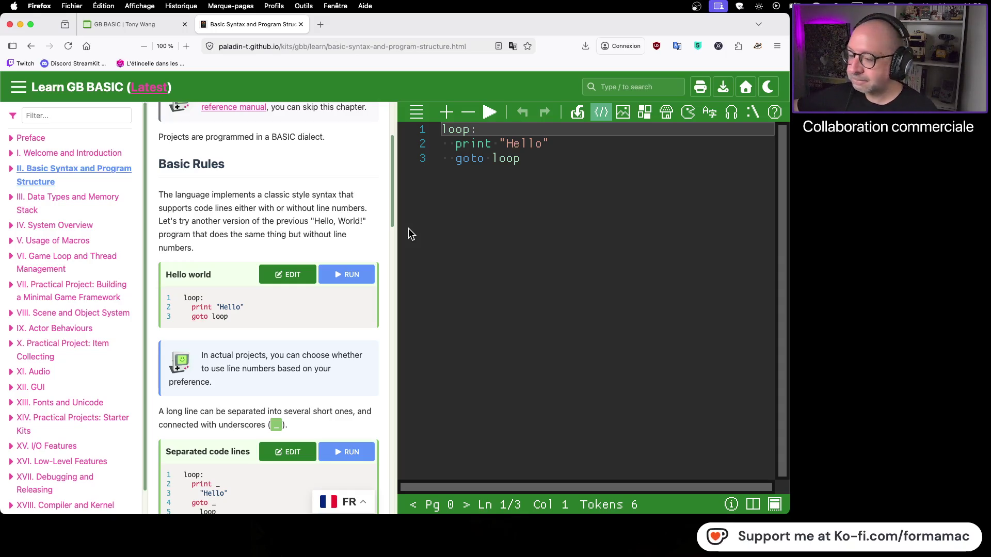
scroll(261, 312, down, 5)
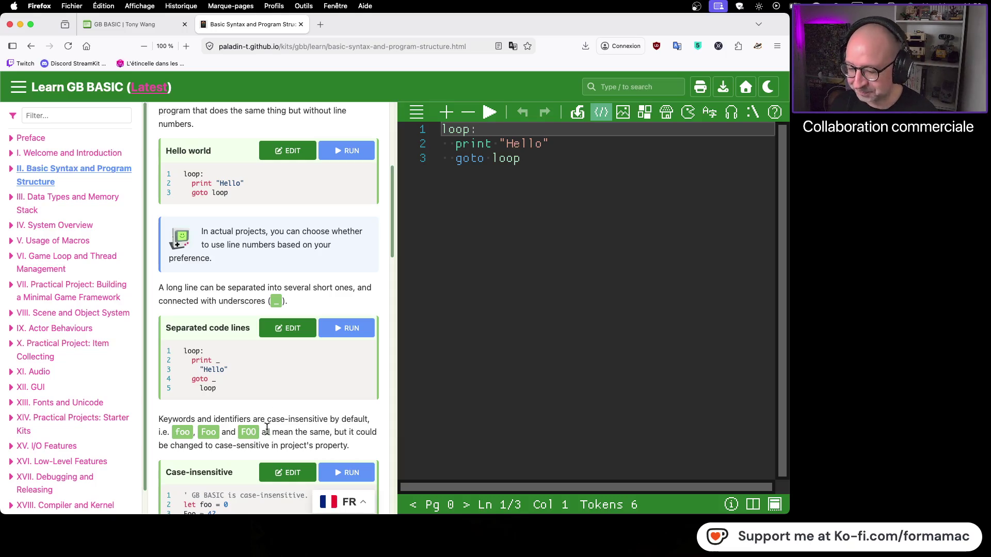
scroll(274, 391, down, 5)
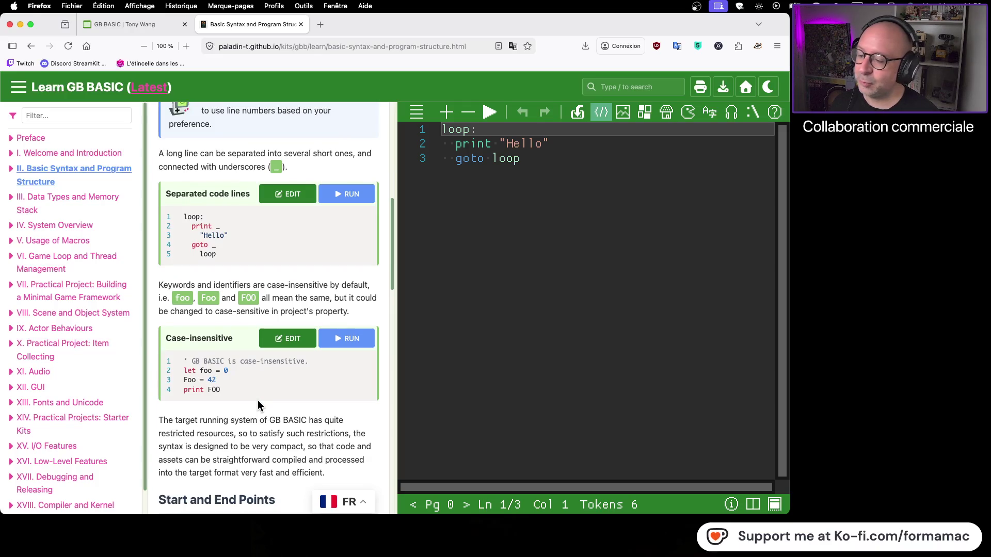
scroll(257, 400, down, 1)
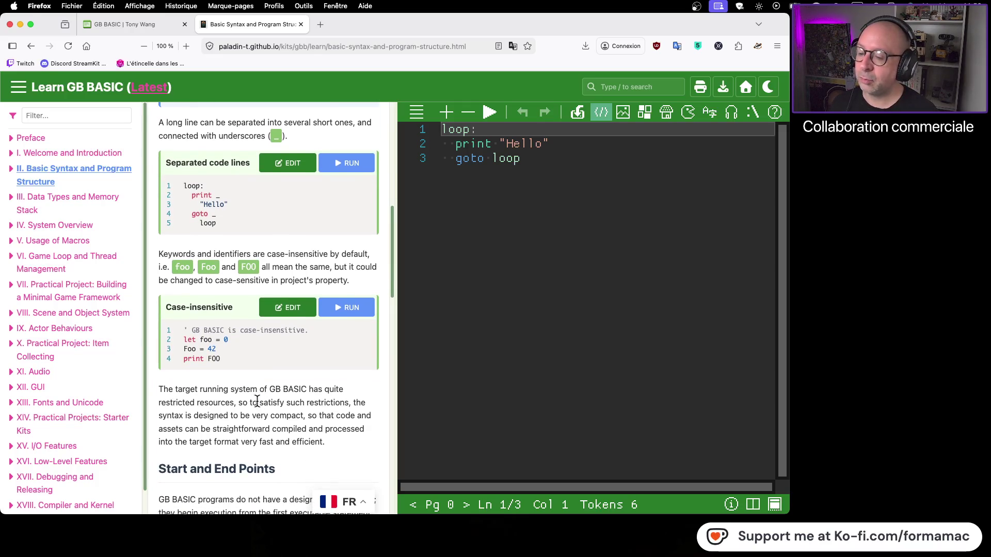
scroll(274, 408, up, 3)
scroll(288, 414, down, 3)
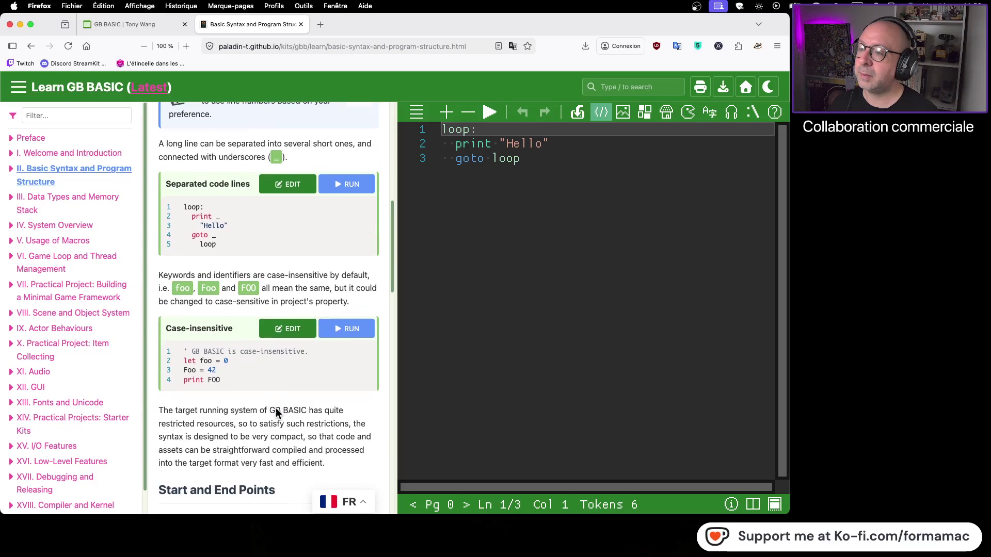
click(361, 510)
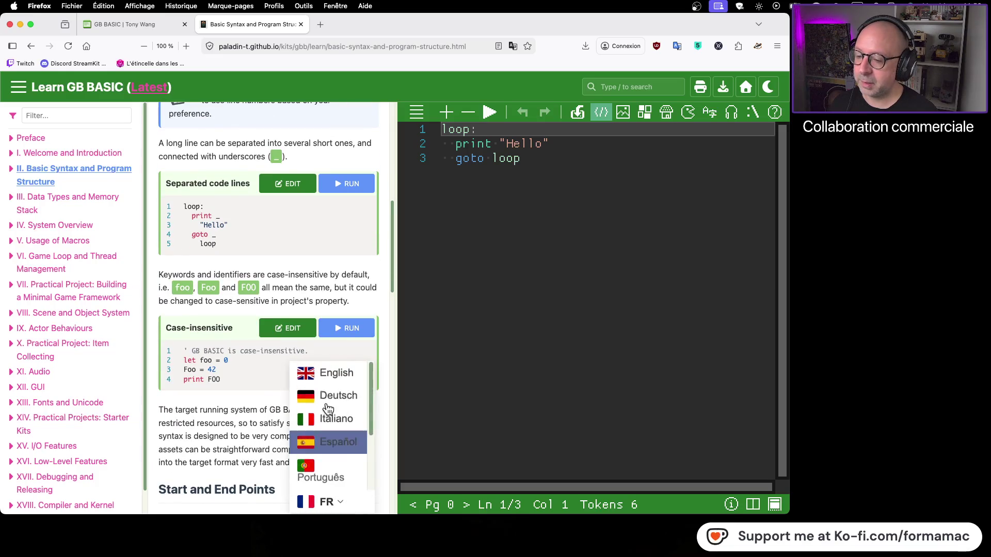
click(330, 376)
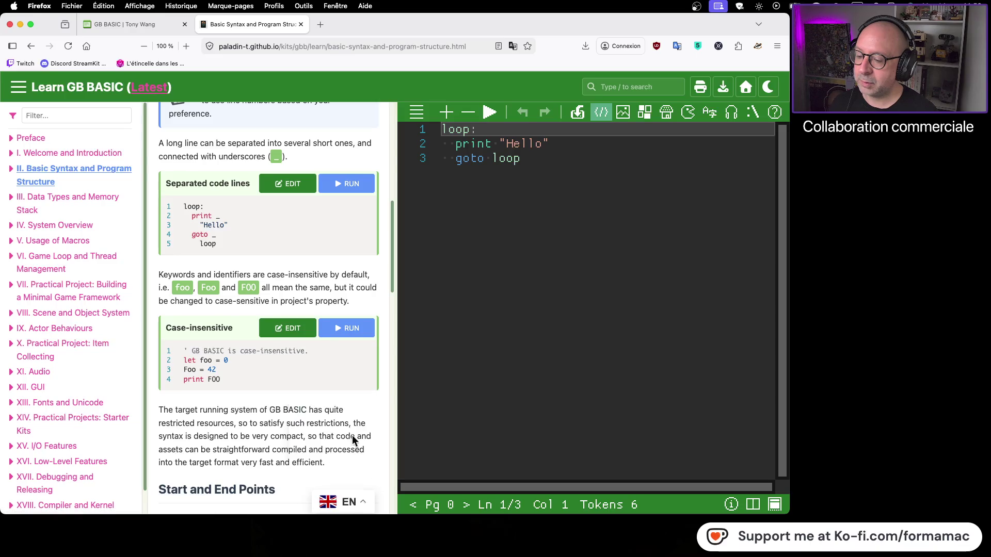
click(358, 498)
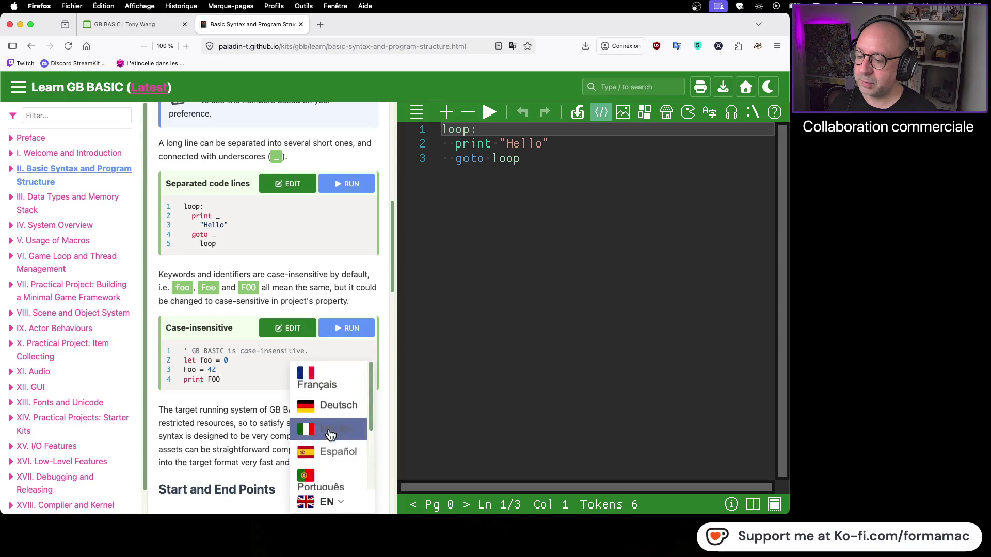
click(327, 387)
scroll(323, 410, up, 10)
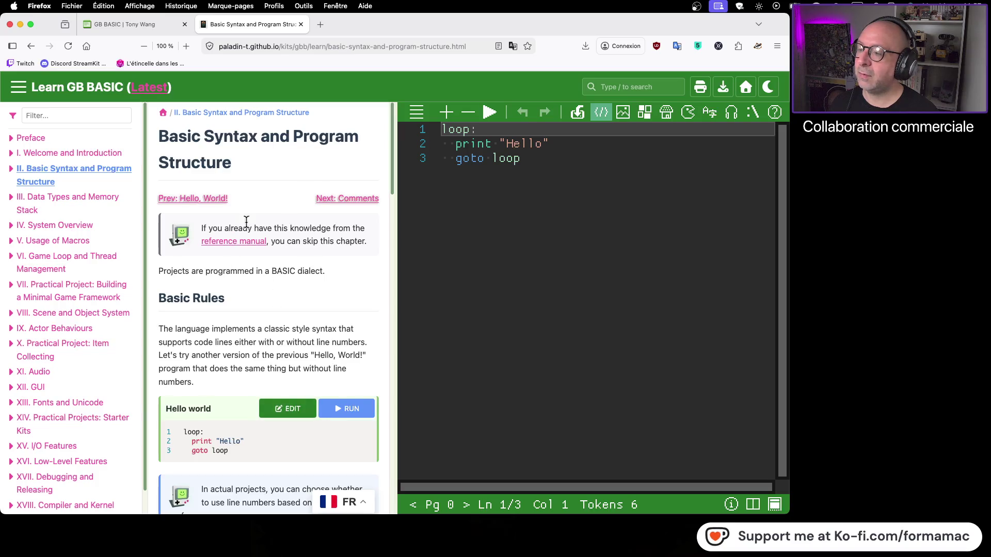
Go back two pages to Installation and Using, then switch the page language and reload in French
click(24, 48)
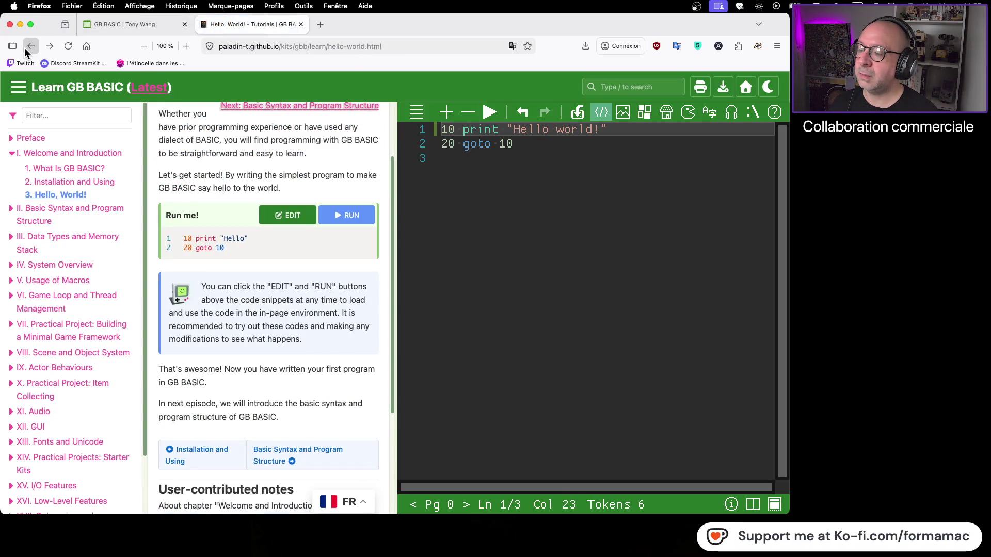
click(25, 48)
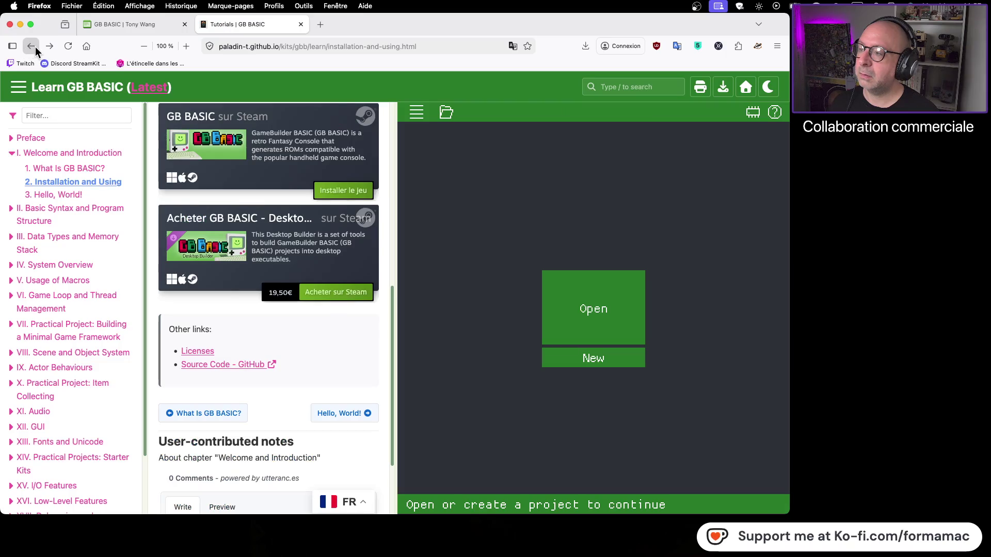
click(346, 503)
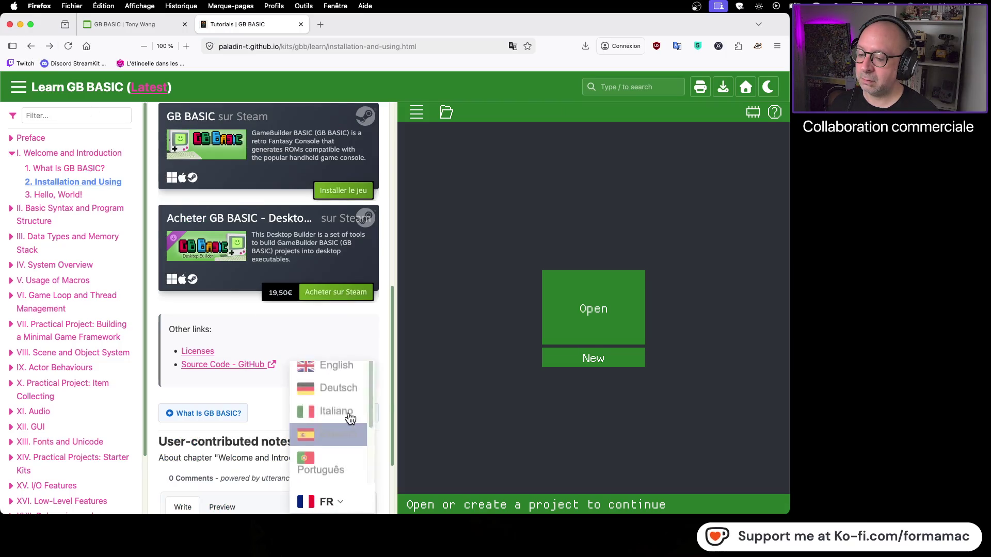
click(354, 380)
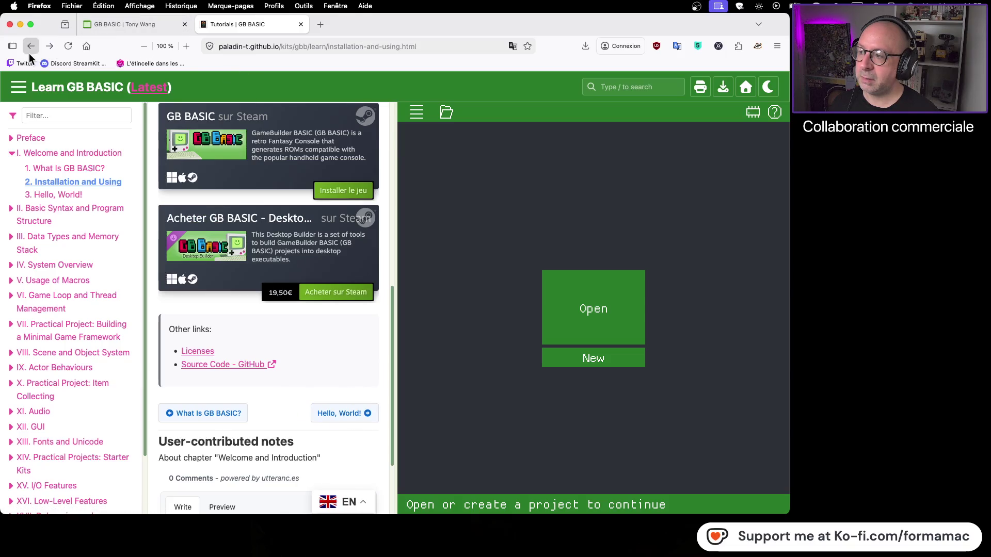
click(63, 47)
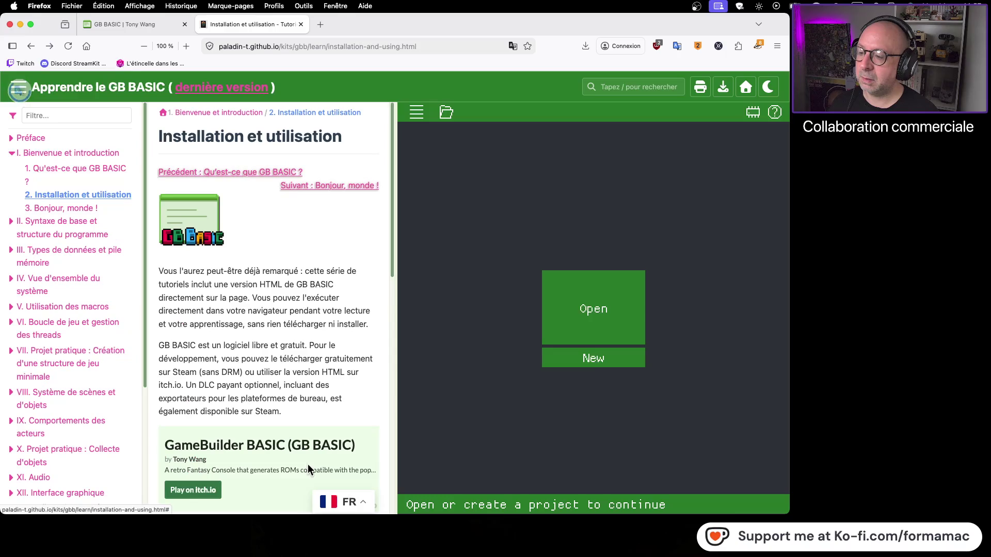
Open the 'Bonjour le monde!' chapter, then continue to the basic syntax chapter
scroll(305, 453, down, 10)
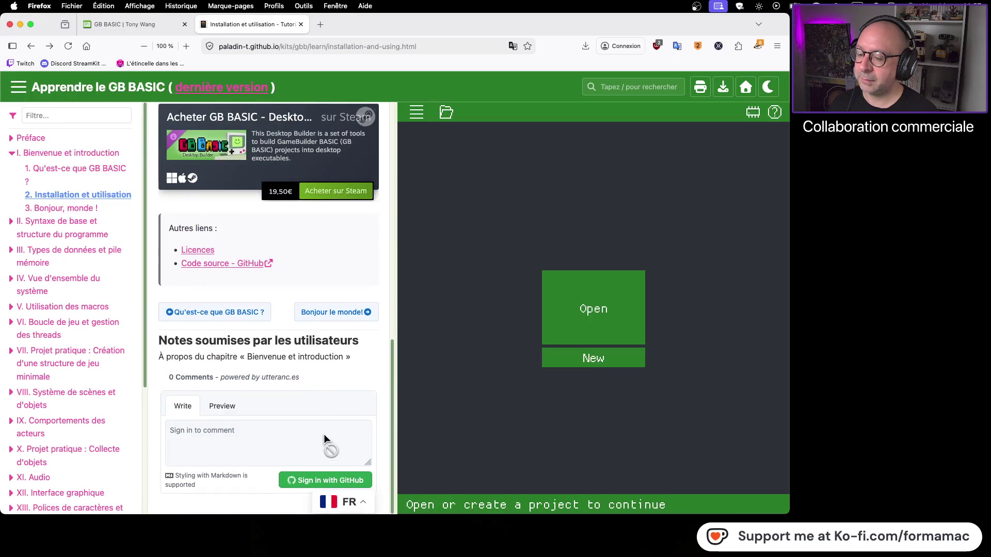
click(372, 316)
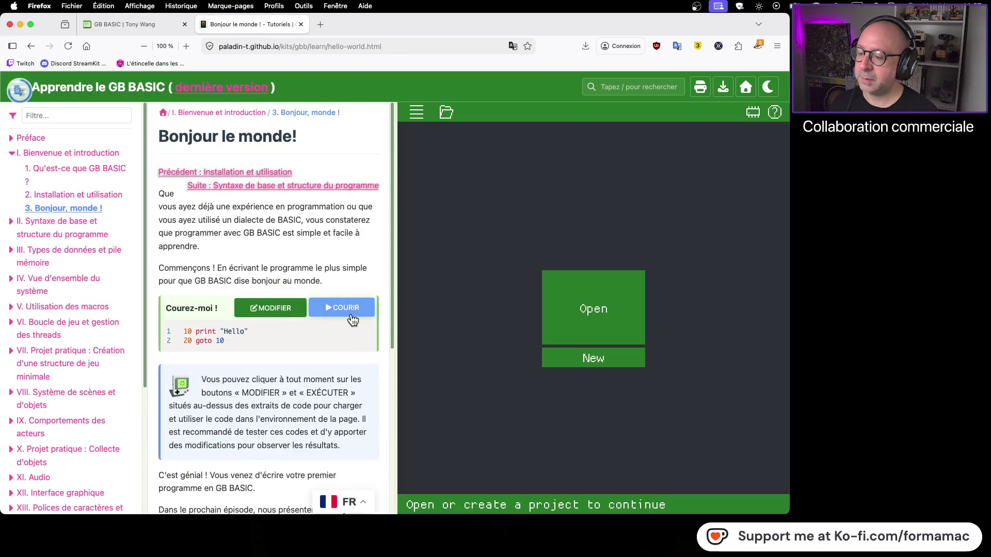
scroll(350, 325, down, 10)
click(348, 324)
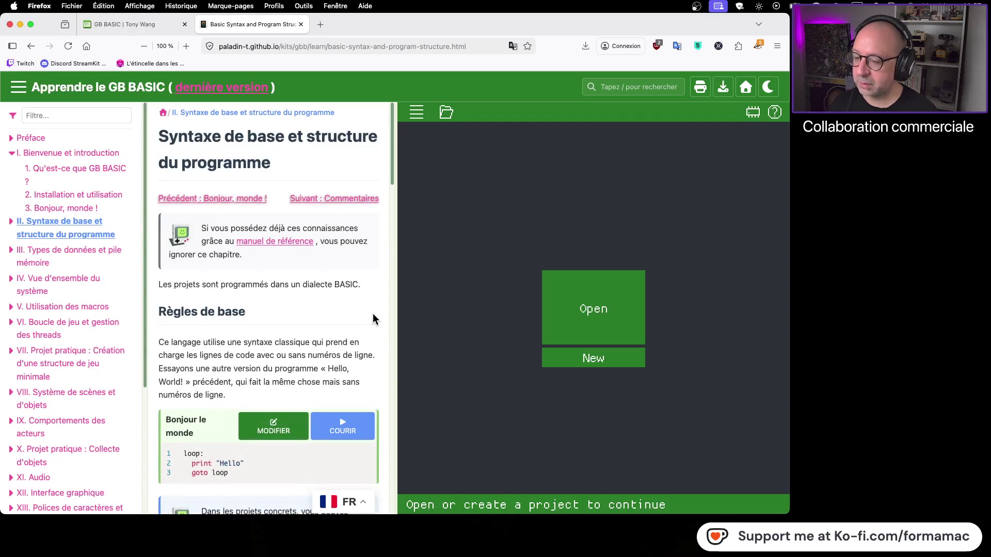
scroll(373, 319, down, 12)
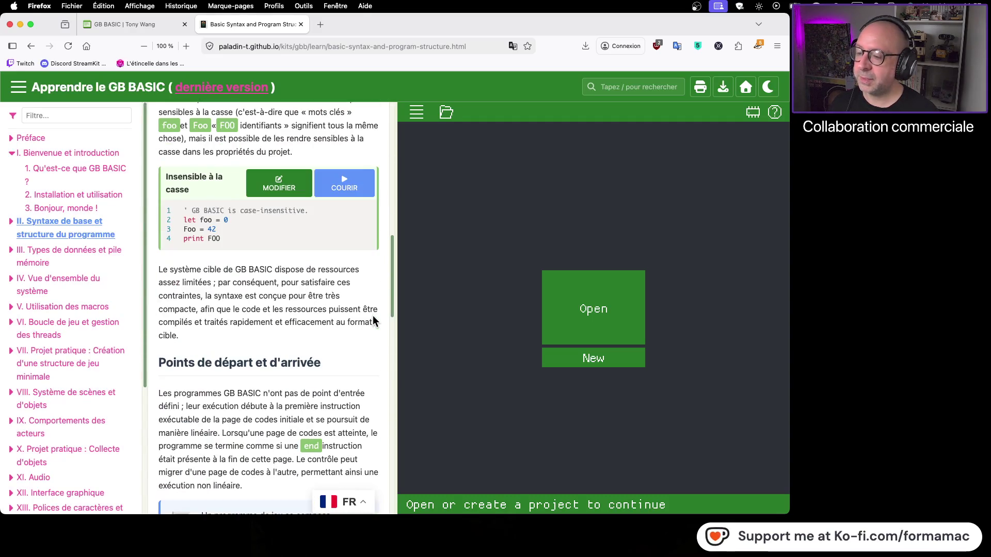
scroll(373, 316, up, 5)
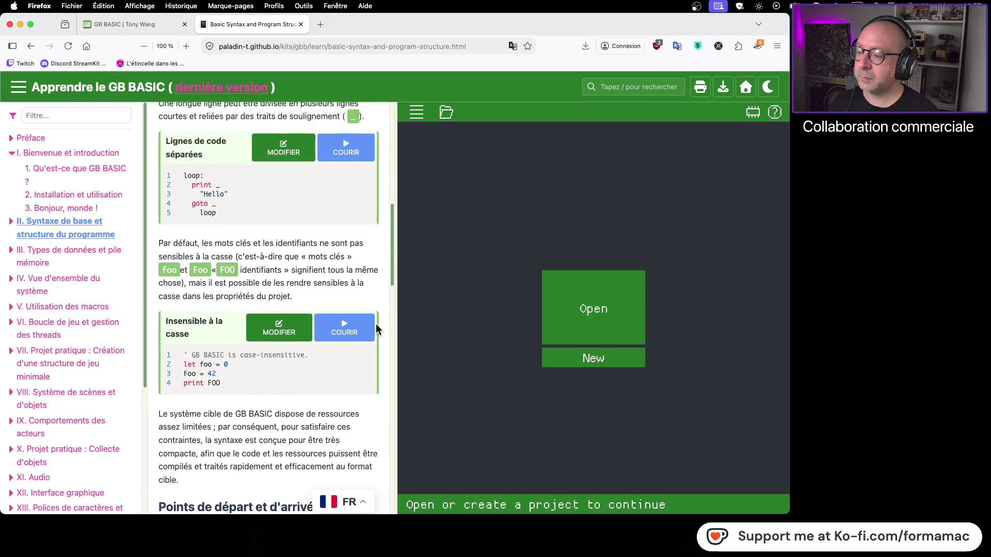
scroll(375, 324, down, 2)
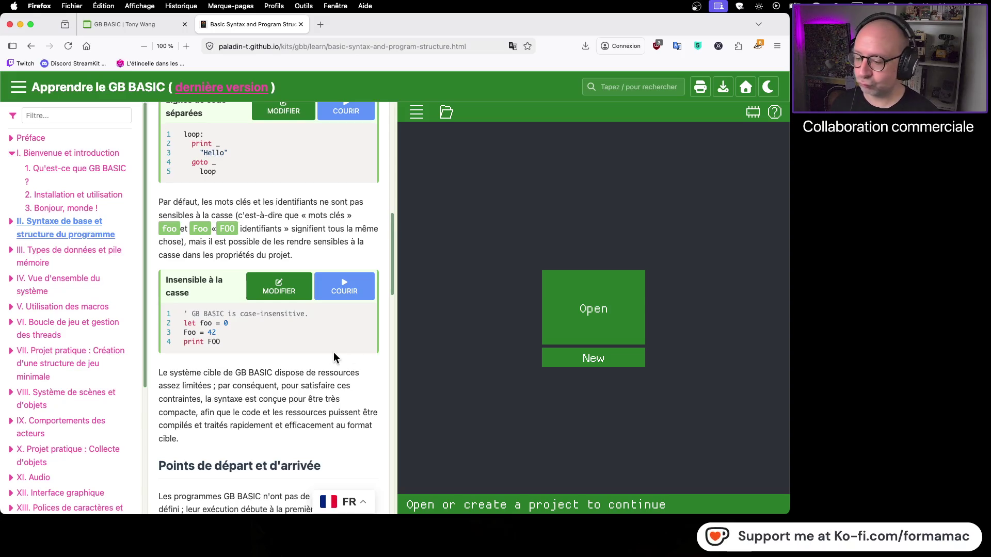
scroll(340, 351, down, 3)
scroll(331, 348, down, 1)
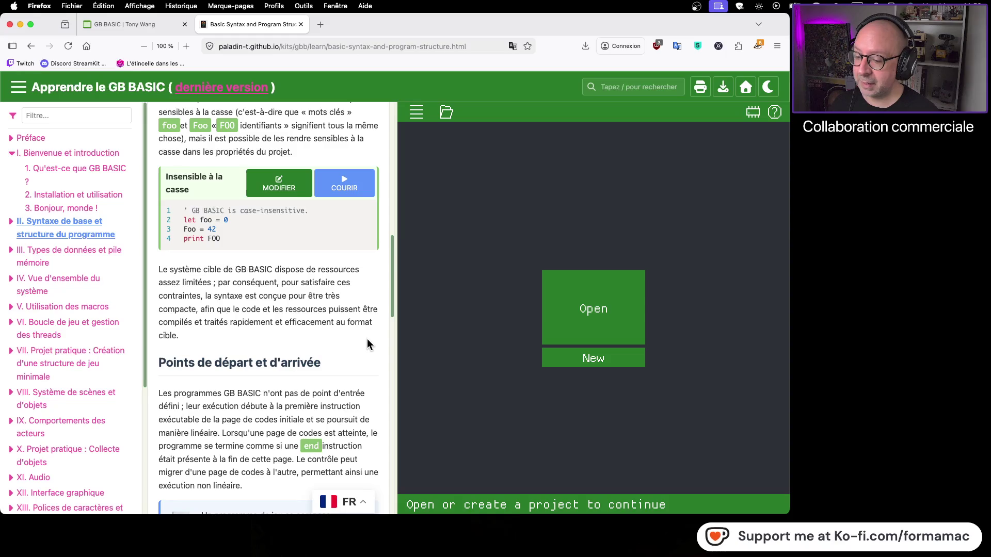
scroll(367, 339, down, 1)
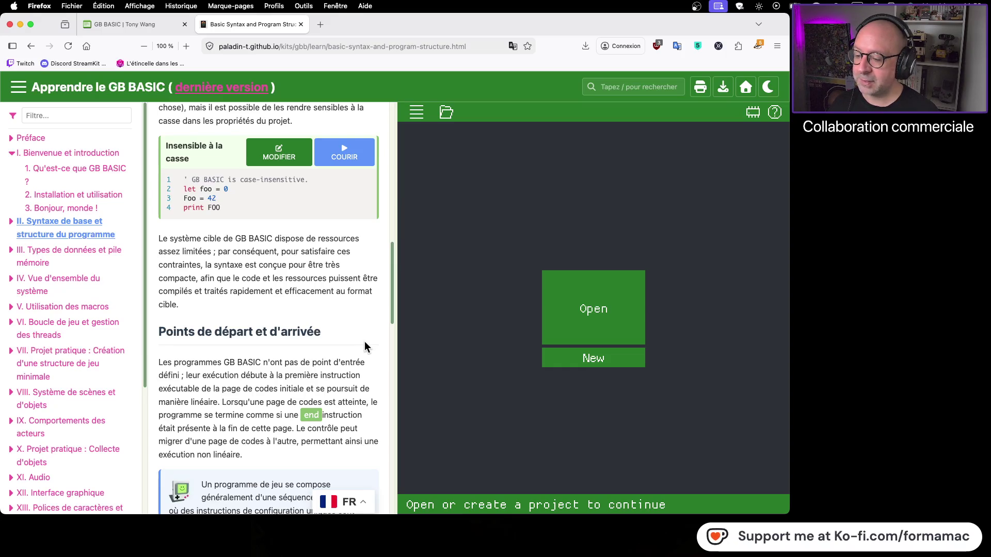
scroll(364, 346, down, 4)
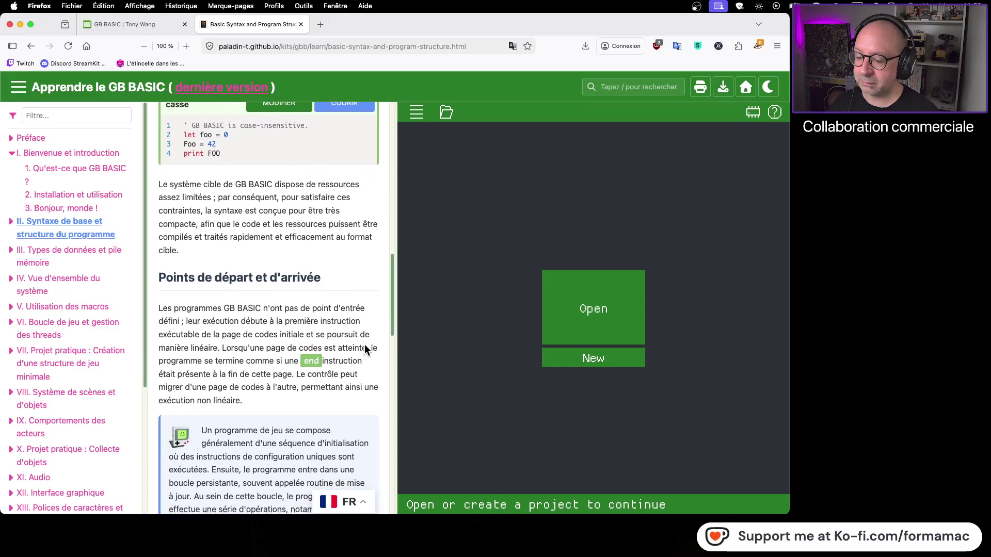
scroll(364, 344, down, 1)
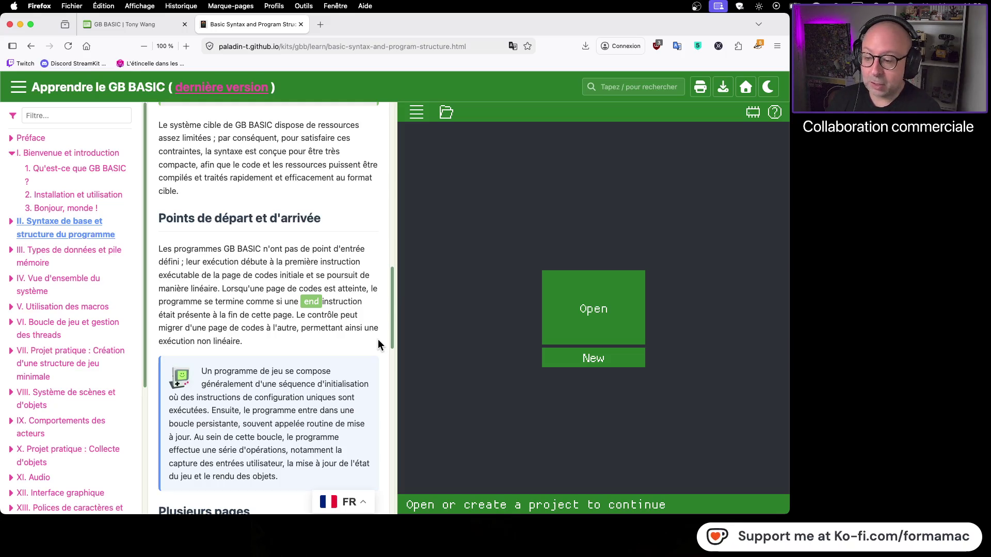
scroll(372, 346, down, 4)
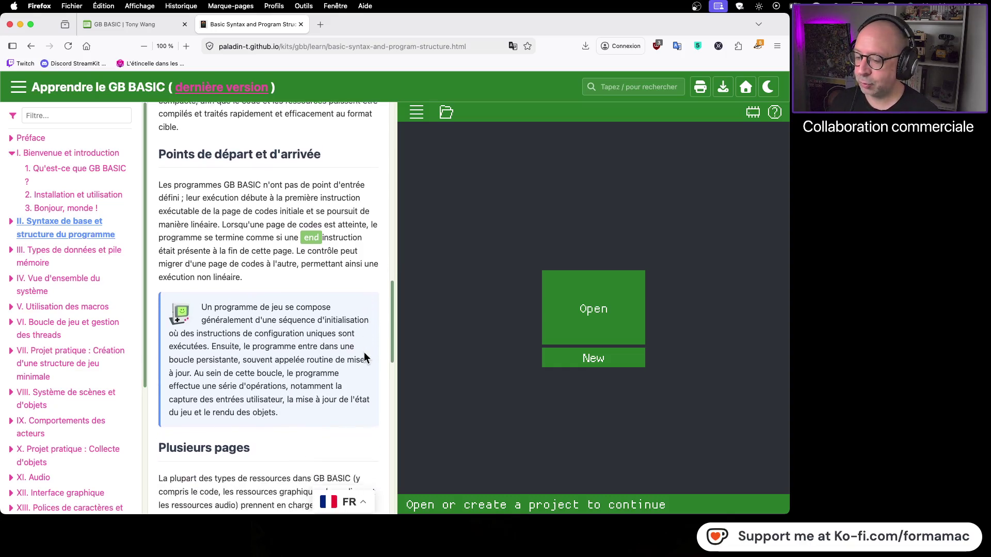
scroll(364, 356, down, 3)
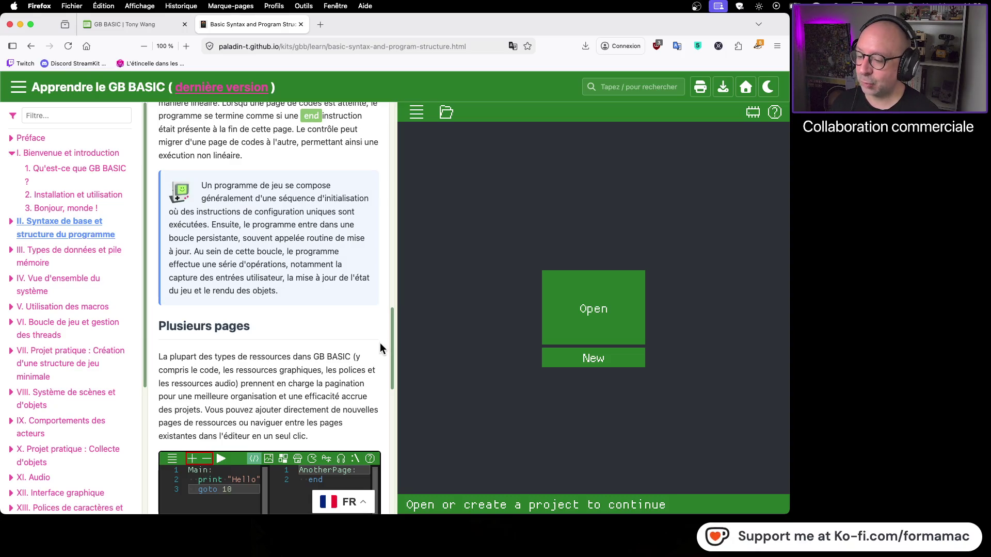
scroll(380, 344, down, 1)
scroll(380, 343, down, 2)
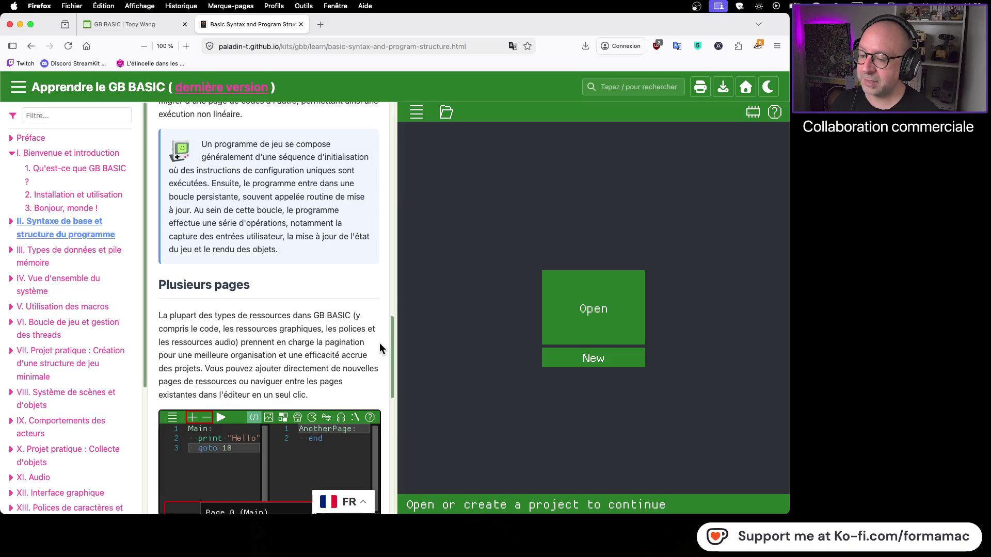
scroll(379, 349, down, 3)
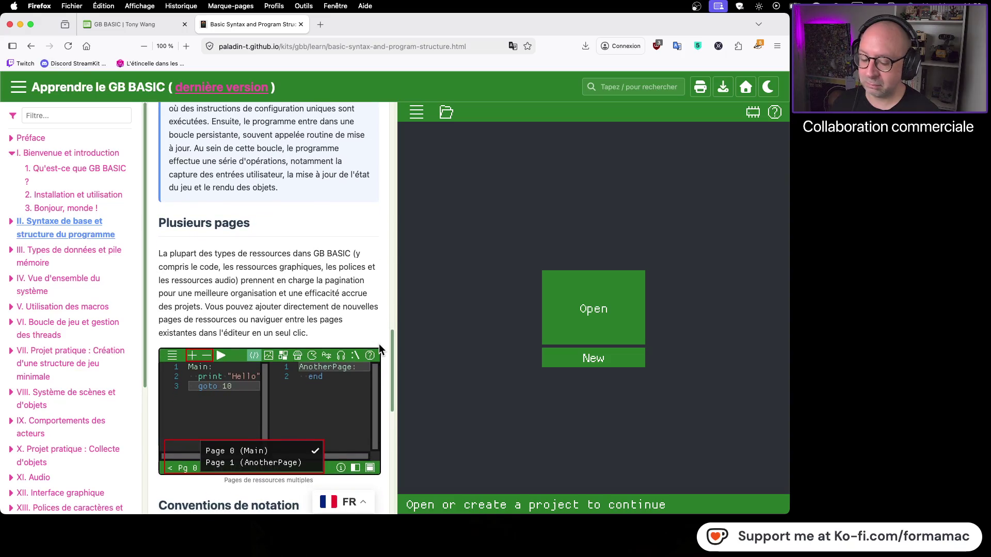
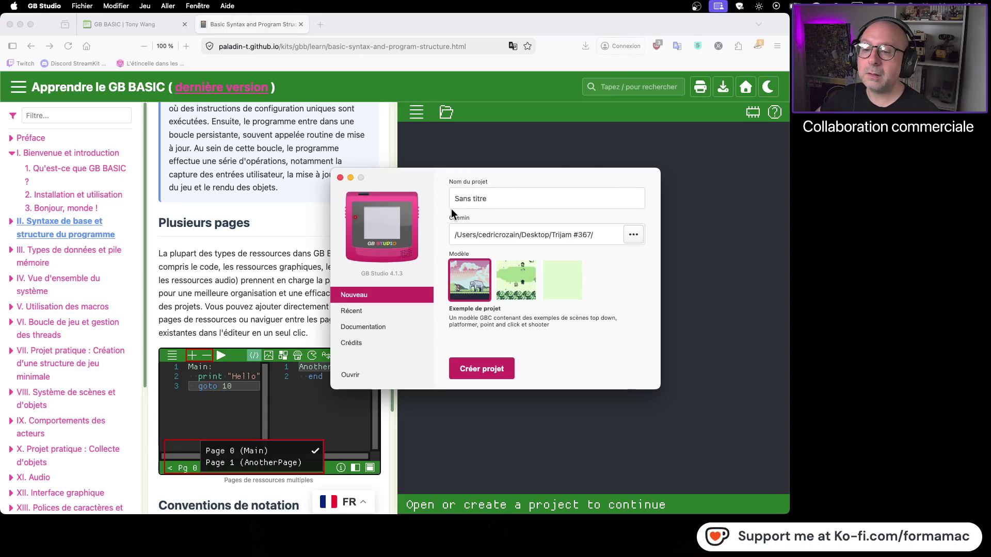
List the recent projects and open the Lil Guy Game Polishing Jam project
click(378, 312)
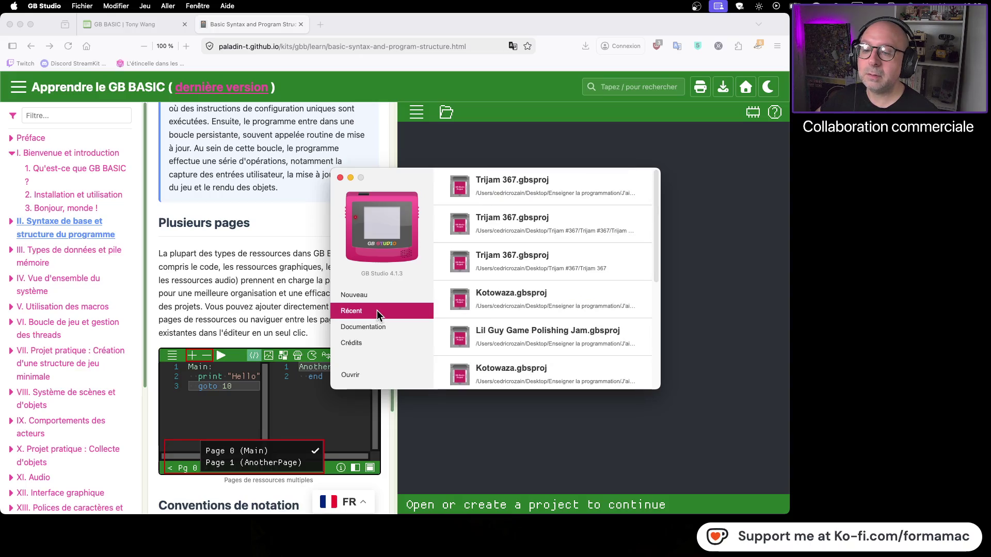
mouse_move(558, 294)
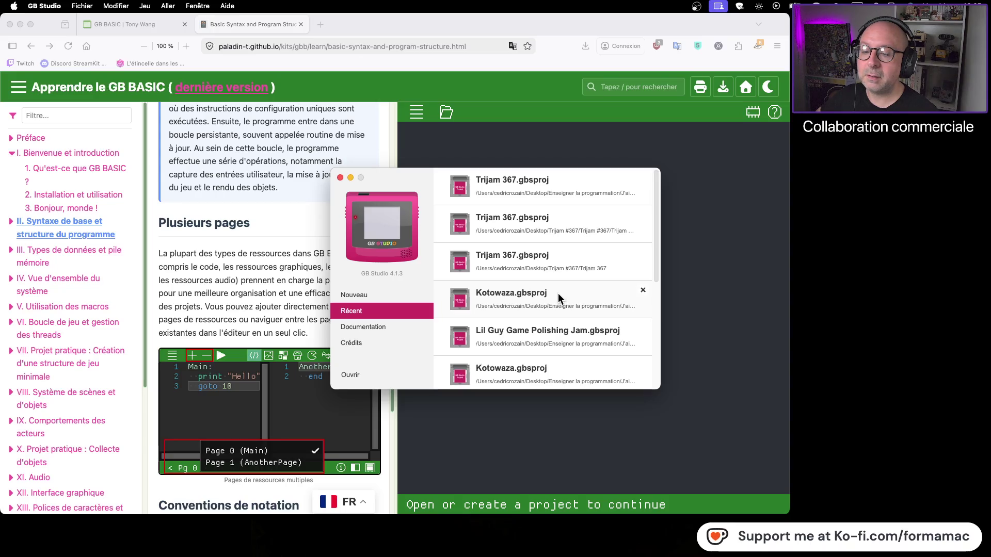
click(558, 334)
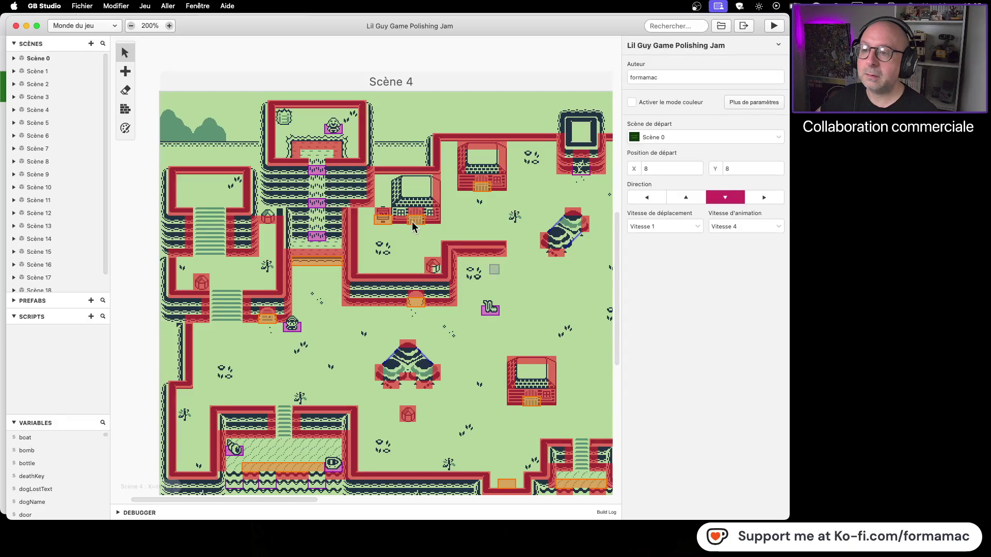
Zoom the world view so every scene fits on screen at once
click(131, 25)
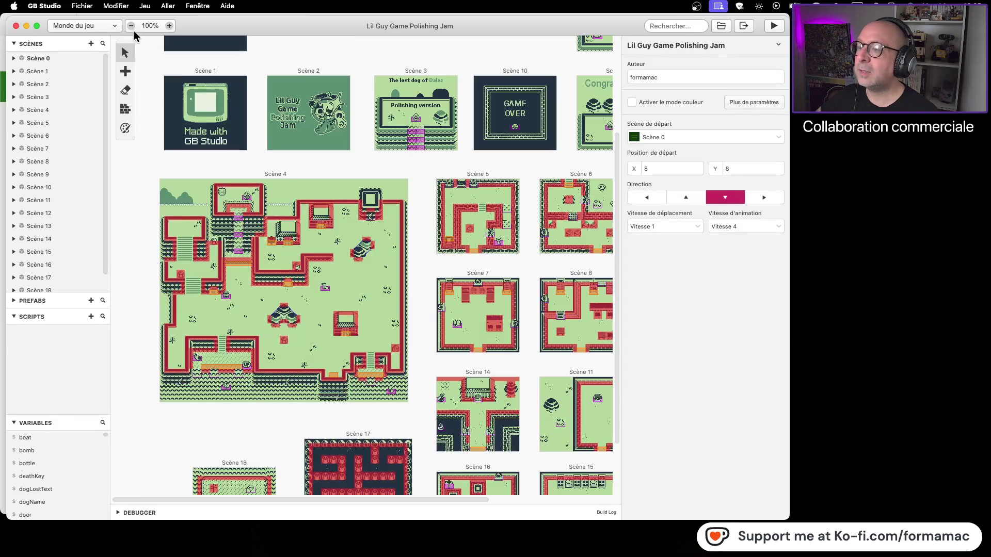
scroll(240, 151, up, 1)
scroll(240, 151, up, 5)
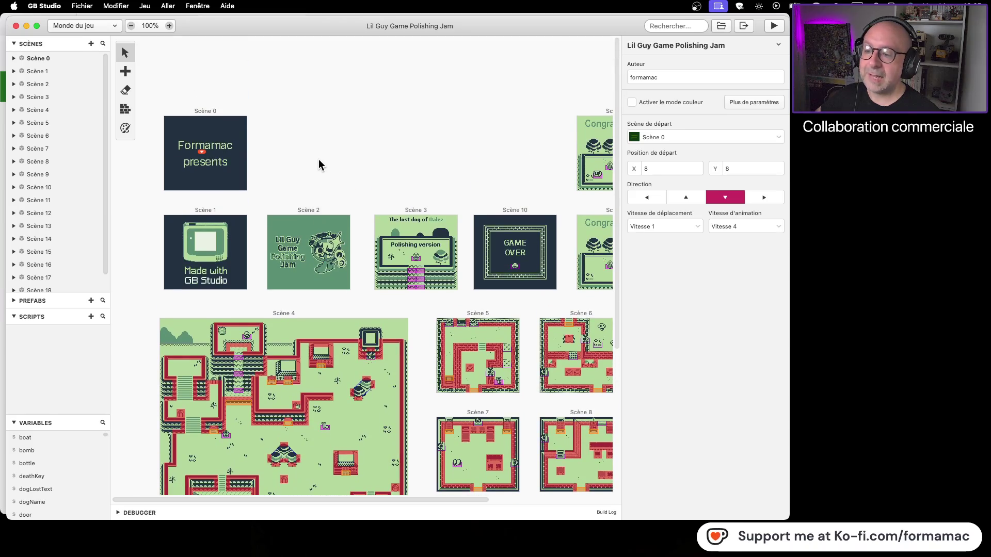
scroll(319, 160, down, 2)
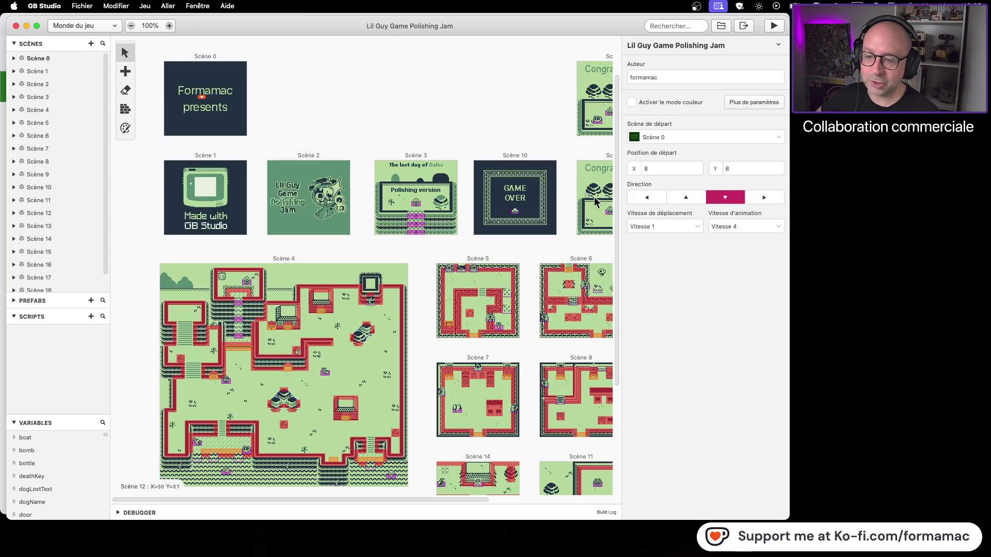
Inspect Scène 1, Scène 2 and Scène 0, then return to the project-wide settings
click(232, 159)
click(297, 157)
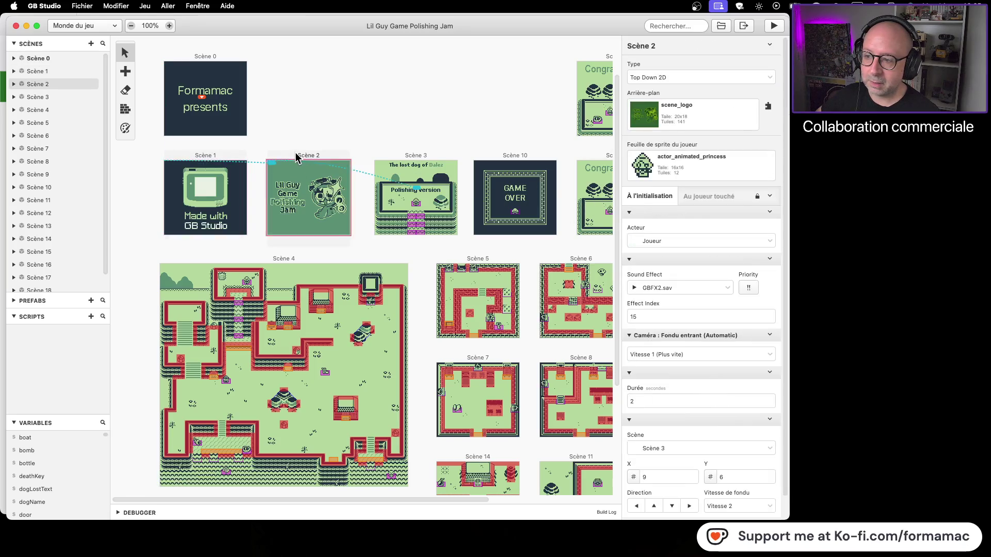
click(225, 161)
click(226, 106)
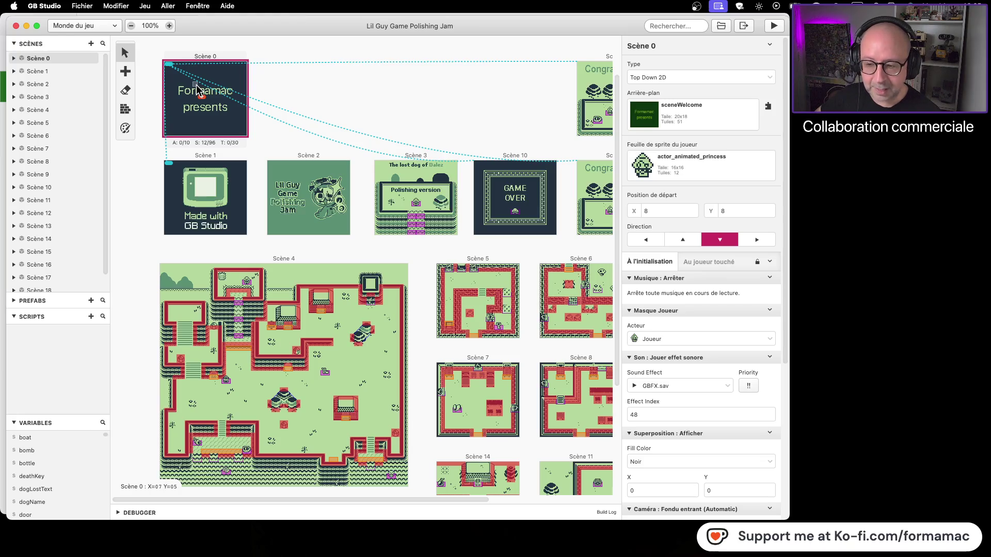
click(432, 97)
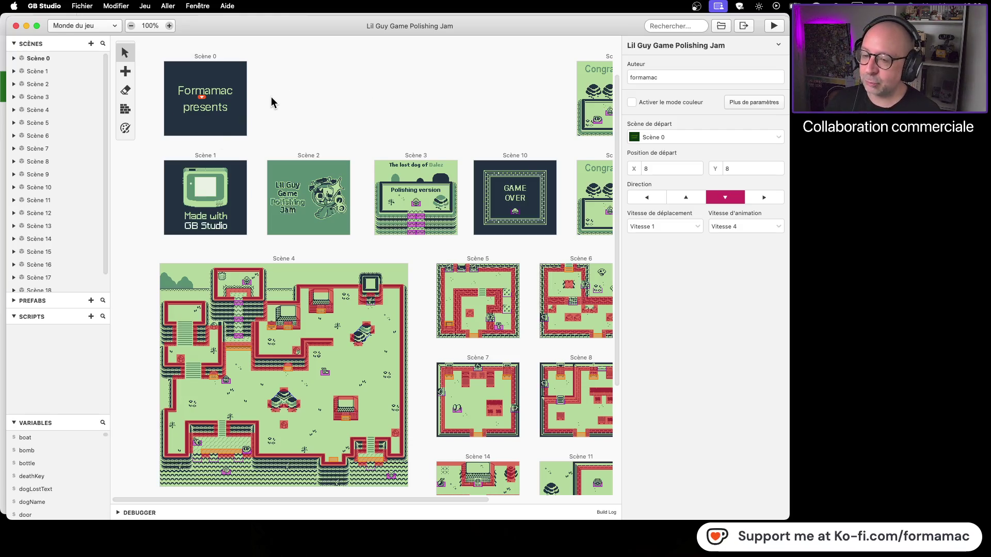
Show Scène 0's properties and startup scripts, then switch over to Paintbrush
click(229, 60)
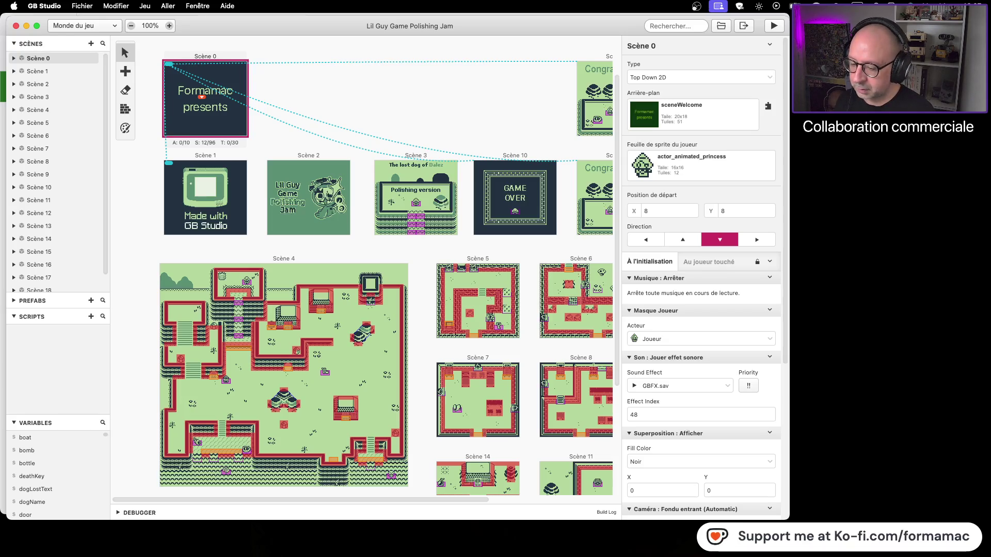
key(super+Tab)
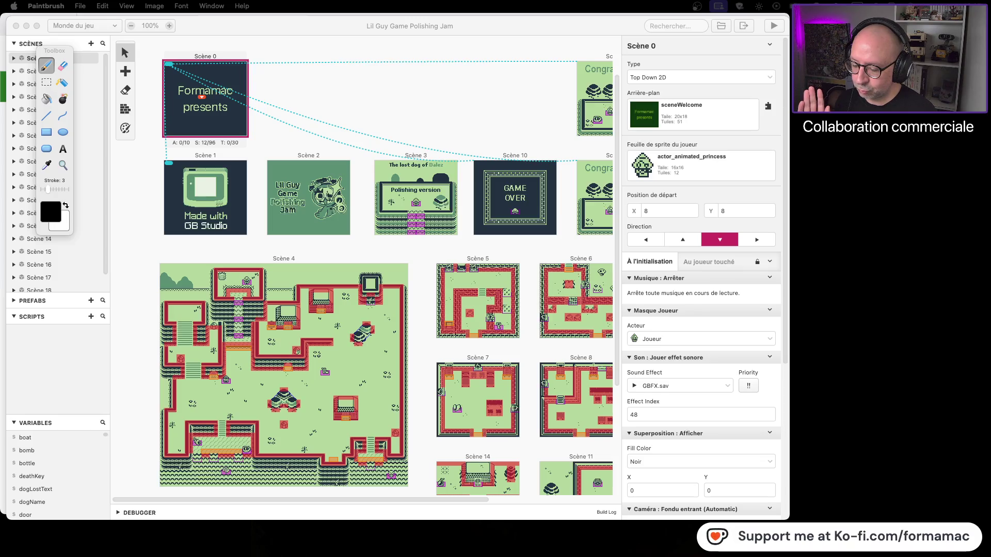
Create a new blank canvas, reposition its window, and sketch the outer editor frame
key(super+n)
drag(525, 96, 613, 54)
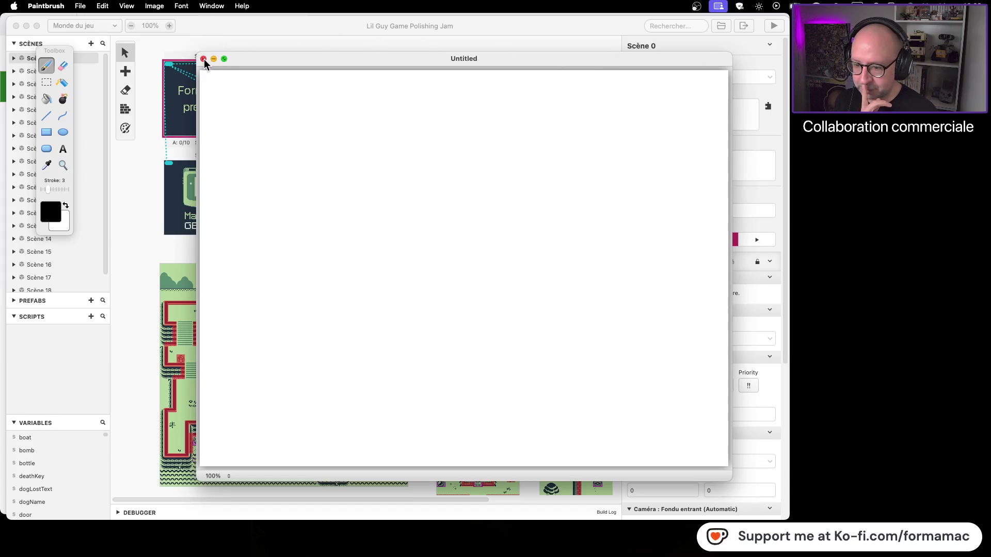
mouse_move(251, 115)
mouse_down()
mouse_move(232, 434)
mouse_move(685, 416)
mouse_move(681, 106)
mouse_move(575, 85)
mouse_move(244, 88)
mouse_move(248, 121)
mouse_move(465, 149)
mouse_move(684, 150)
mouse_up()
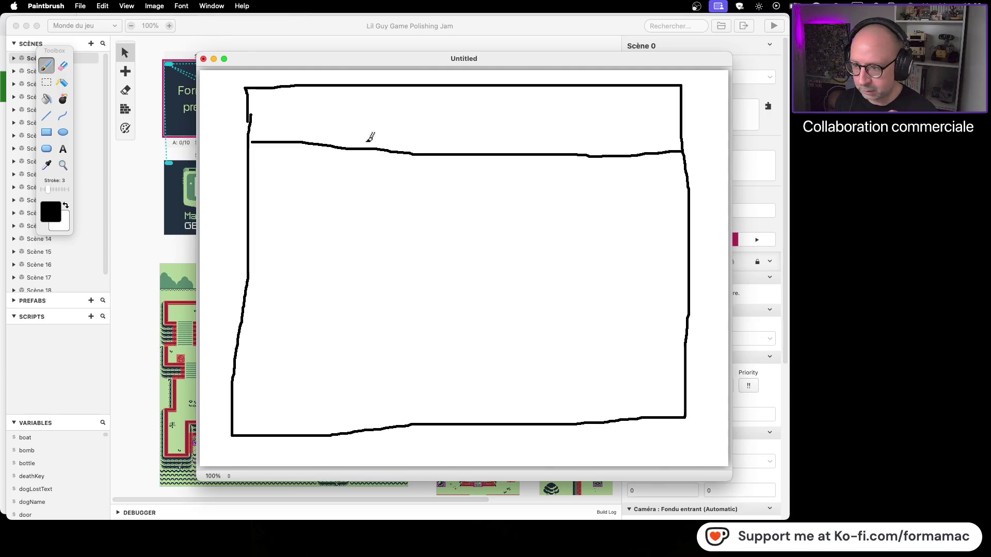
Draw the left file panel with dividers and the labels MAIN.PY and Φ1.PY
drag(364, 147, 353, 431)
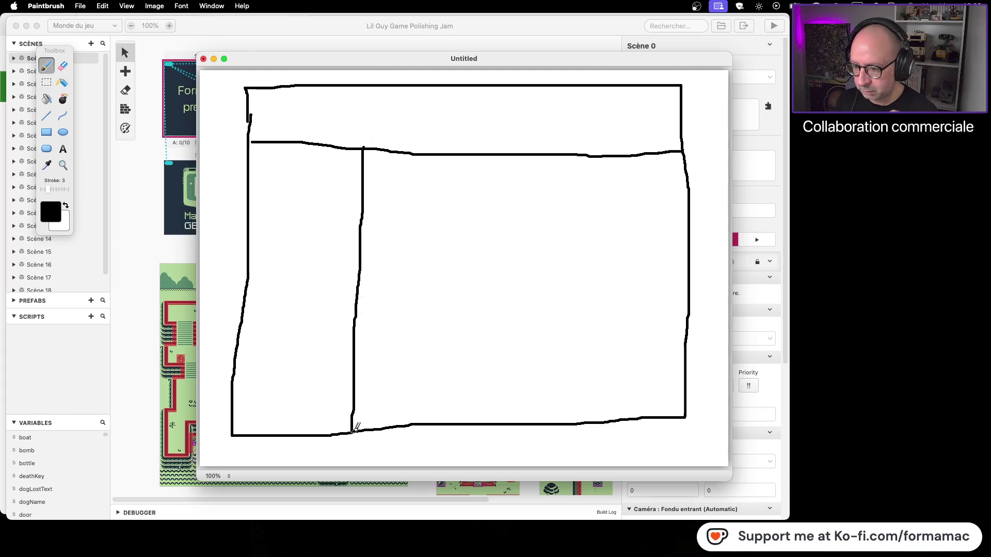
drag(249, 259, 364, 258)
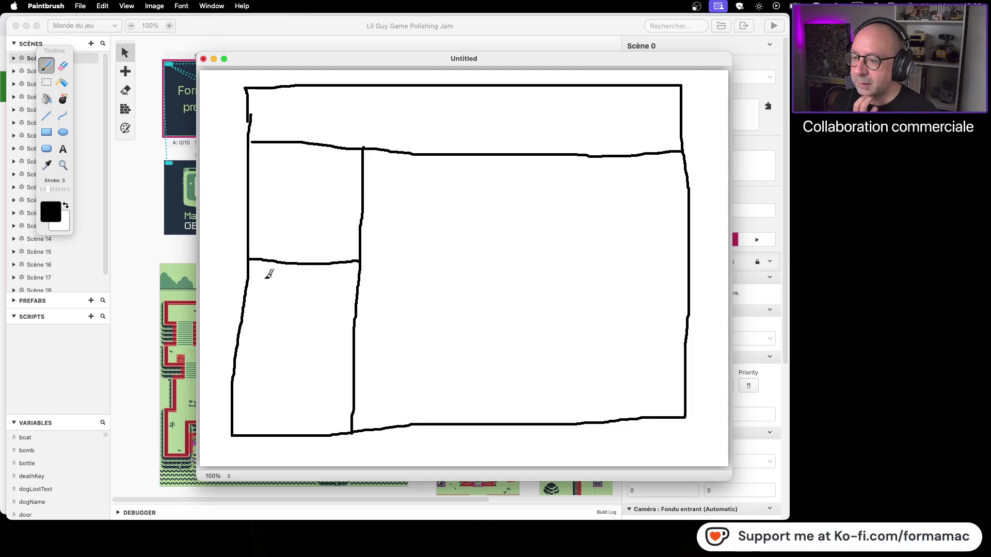
mouse_move(265, 276)
mouse_down()
mouse_move(264, 290)
mouse_move(280, 273)
mouse_move(287, 290)
mouse_move(299, 275)
mouse_up()
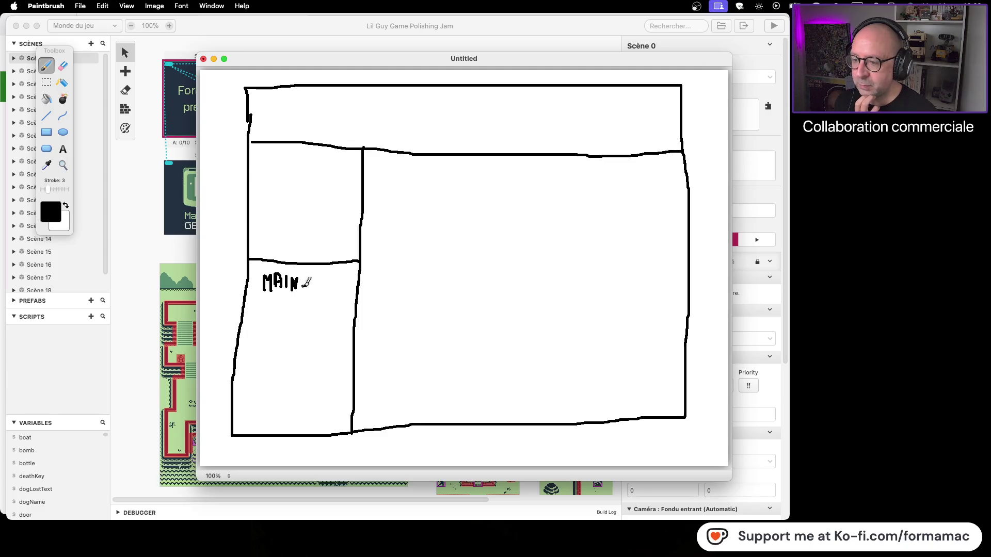
drag(317, 276, 321, 292)
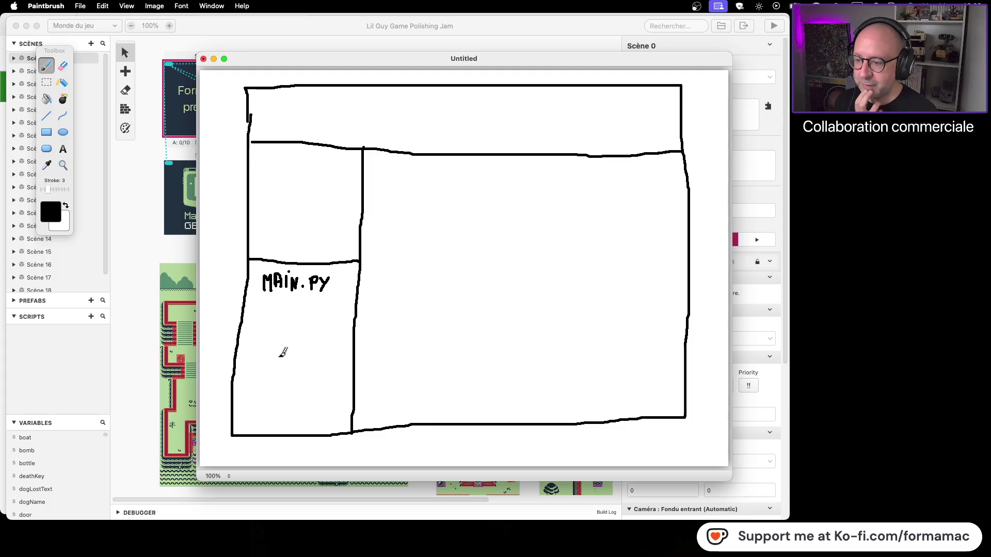
mouse_move(268, 309)
mouse_down()
mouse_move(268, 329)
mouse_move(278, 316)
mouse_move(269, 310)
mouse_move(266, 332)
mouse_move(278, 316)
mouse_move(287, 325)
mouse_move(316, 317)
mouse_up()
drag(323, 309, 310, 331)
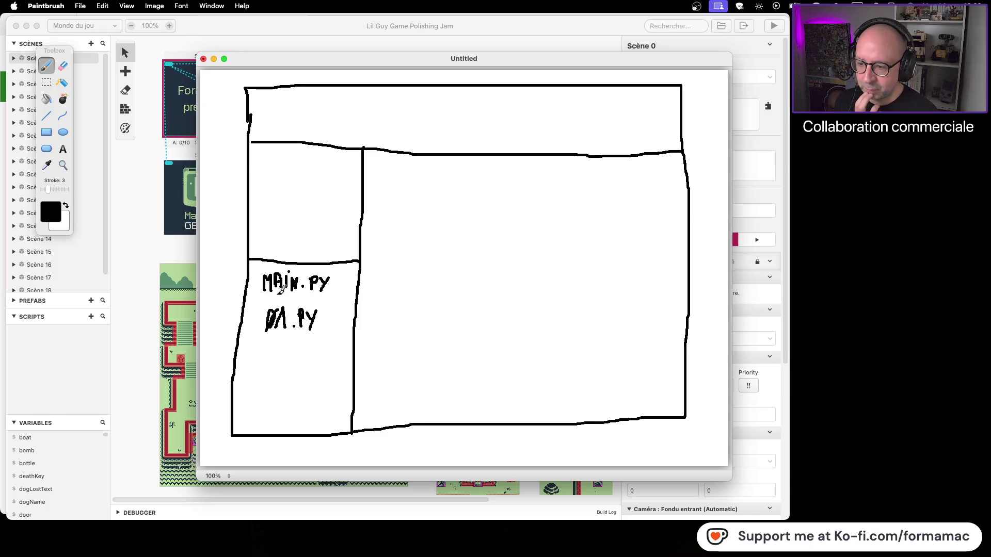
Sketch code lines in the right panel, label it Φ1.PY, and draw an arrow from MAIN.PY
drag(388, 214, 501, 199)
drag(408, 230, 476, 230)
drag(416, 261, 503, 262)
drag(405, 305, 623, 305)
drag(438, 341, 589, 338)
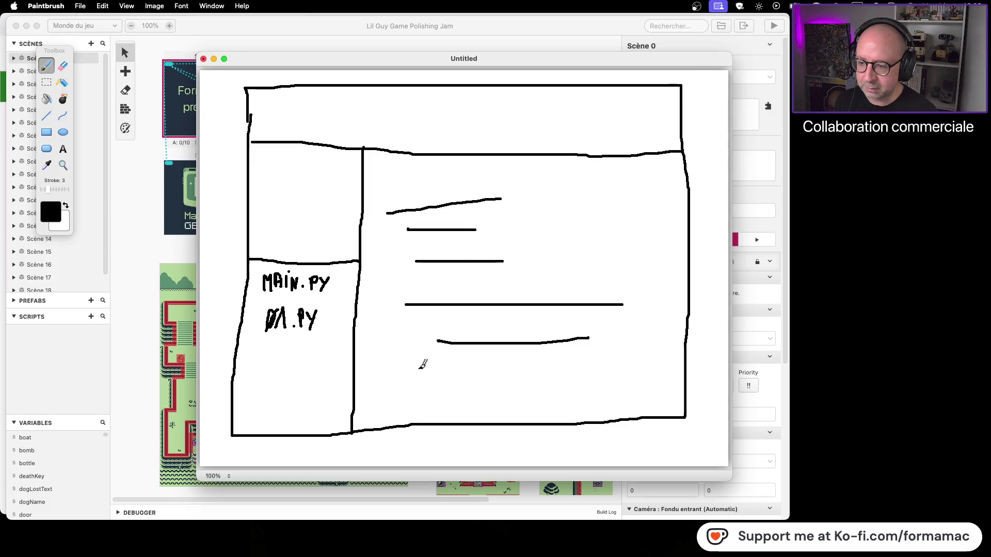
mouse_move(424, 362)
mouse_down()
mouse_move(415, 381)
mouse_move(436, 369)
mouse_move(424, 361)
mouse_move(421, 400)
mouse_move(447, 362)
mouse_move(452, 384)
mouse_move(478, 362)
mouse_move(490, 388)
mouse_up()
click(464, 380)
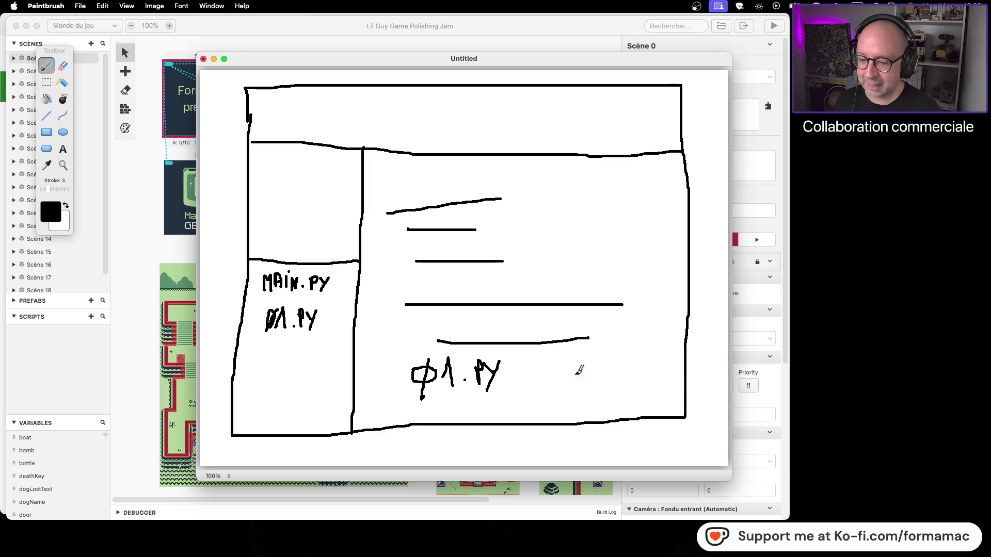
mouse_move(338, 286)
mouse_down()
mouse_move(390, 287)
mouse_move(378, 293)
mouse_up()
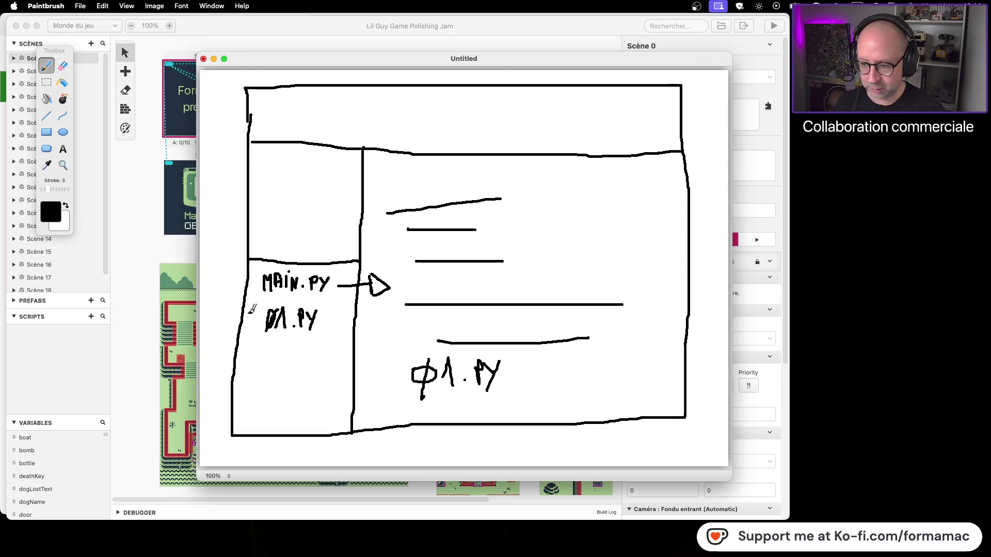
Write PLAYER.PY under the file list and move the Toolbox next to the sketch
mouse_move(251, 351)
mouse_down()
mouse_move(250, 367)
mouse_move(251, 355)
mouse_move(277, 365)
mouse_move(311, 346)
mouse_move(310, 364)
mouse_move(335, 358)
mouse_move(334, 367)
mouse_up()
click(319, 361)
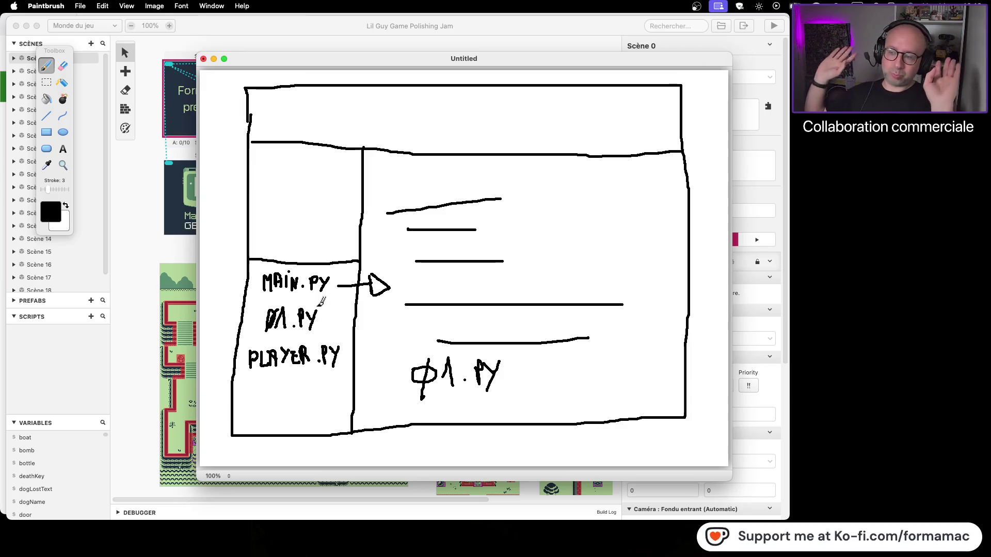
drag(64, 52, 176, 63)
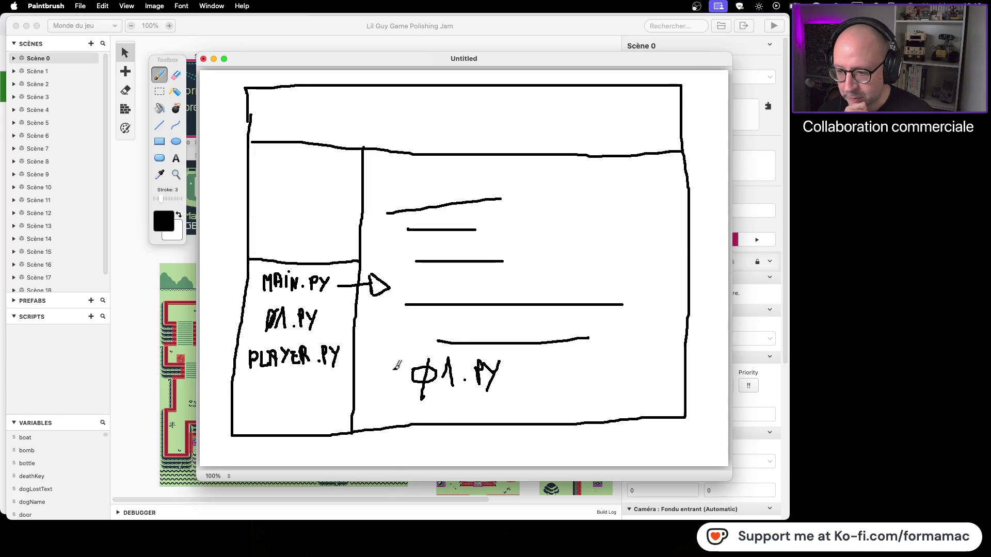
Erase Φ1 with a size-6 eraser and write PLAYER before .PY in the pane label
click(176, 75)
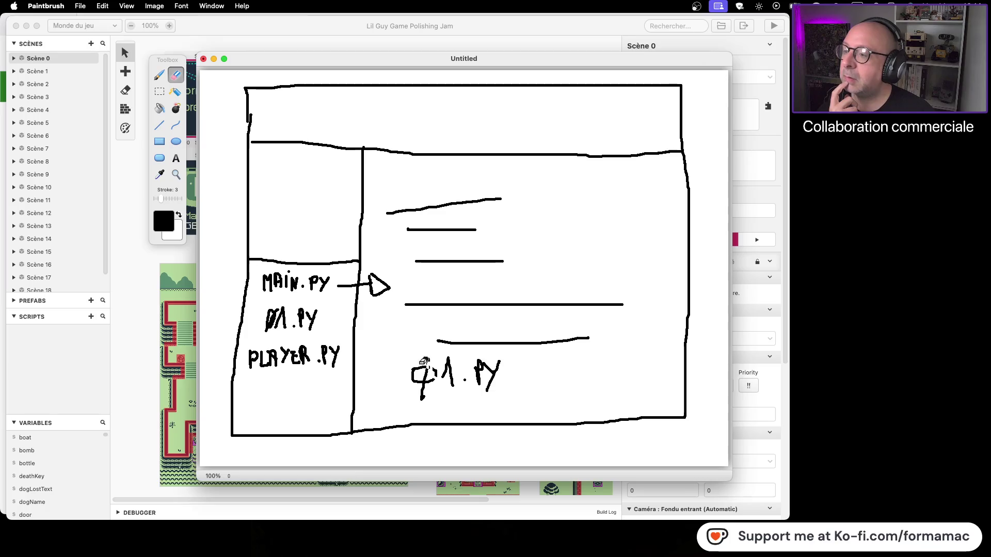
drag(168, 199, 170, 199)
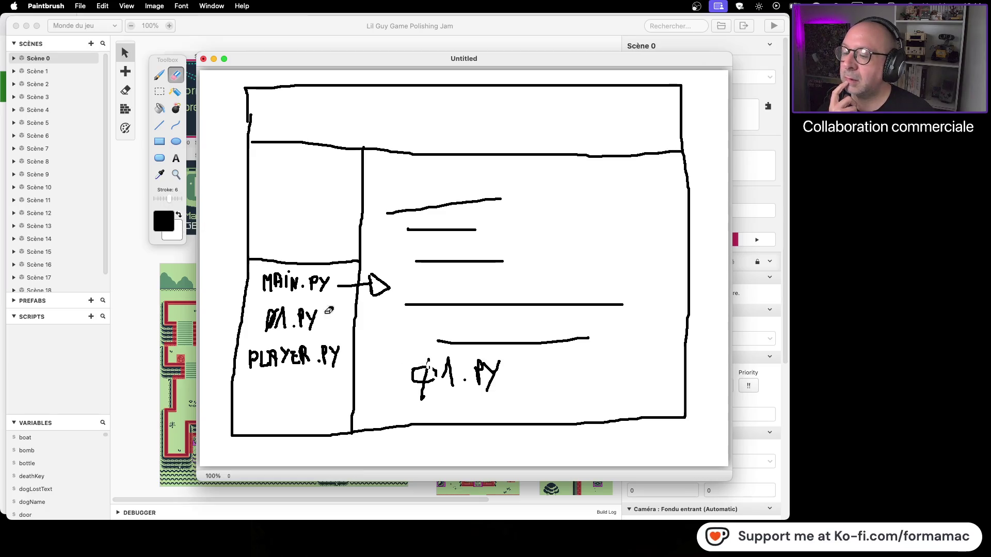
mouse_move(423, 374)
mouse_down()
mouse_move(436, 361)
mouse_move(426, 367)
mouse_up()
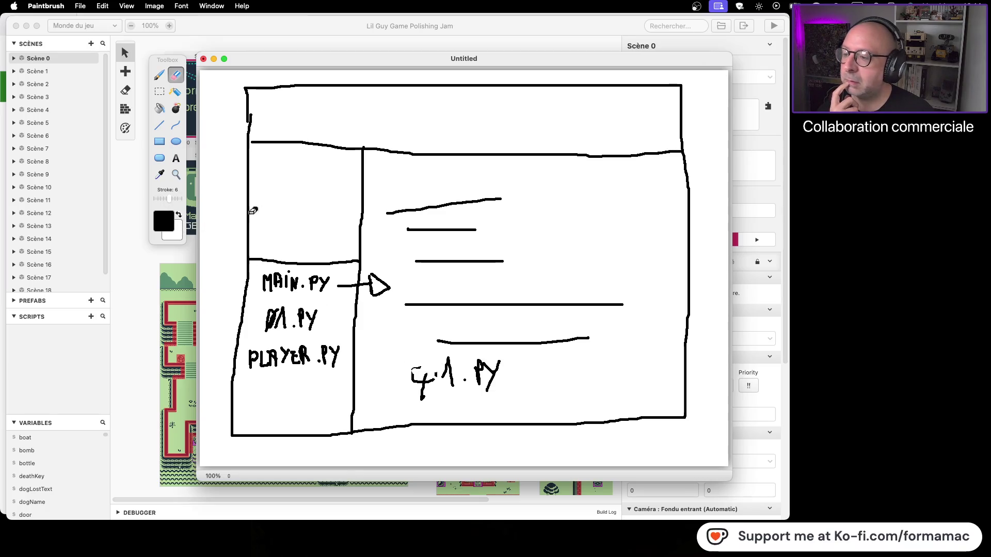
mouse_move(423, 370)
mouse_down()
mouse_move(427, 392)
mouse_move(438, 369)
mouse_move(429, 371)
mouse_up()
click(160, 76)
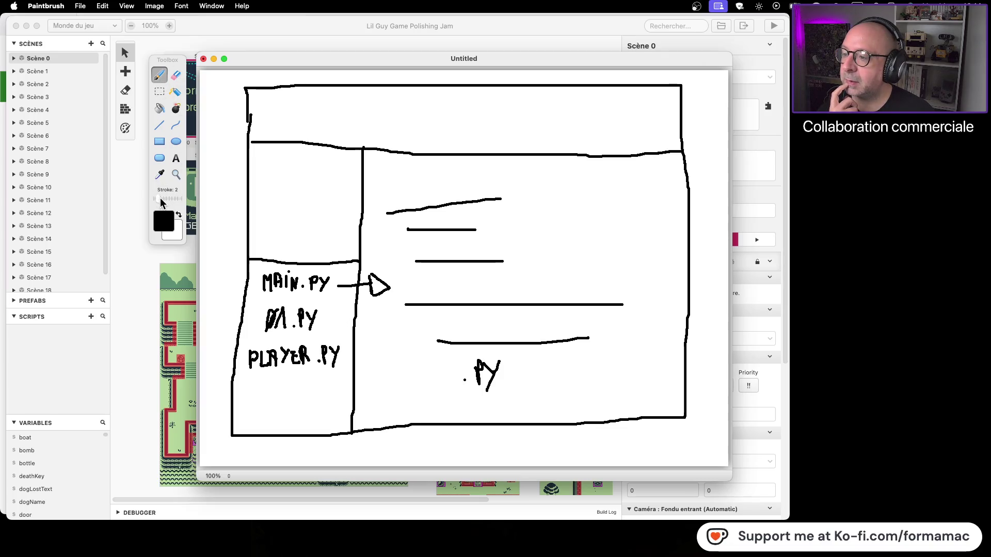
mouse_move(372, 361)
mouse_down()
mouse_move(380, 388)
mouse_move(389, 349)
mouse_move(383, 369)
mouse_move(396, 389)
mouse_up()
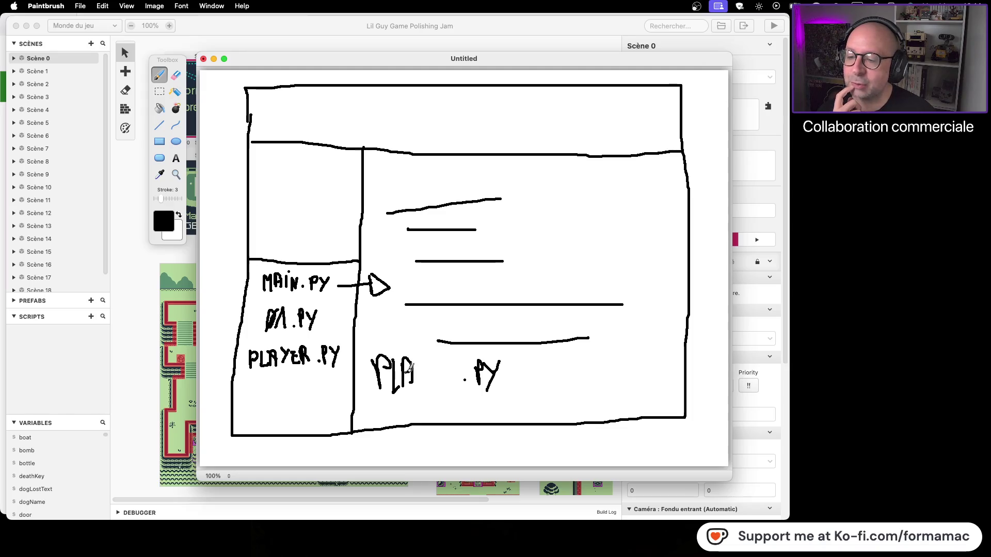
mouse_move(433, 352)
mouse_down()
mouse_move(420, 391)
mouse_move(448, 371)
mouse_up()
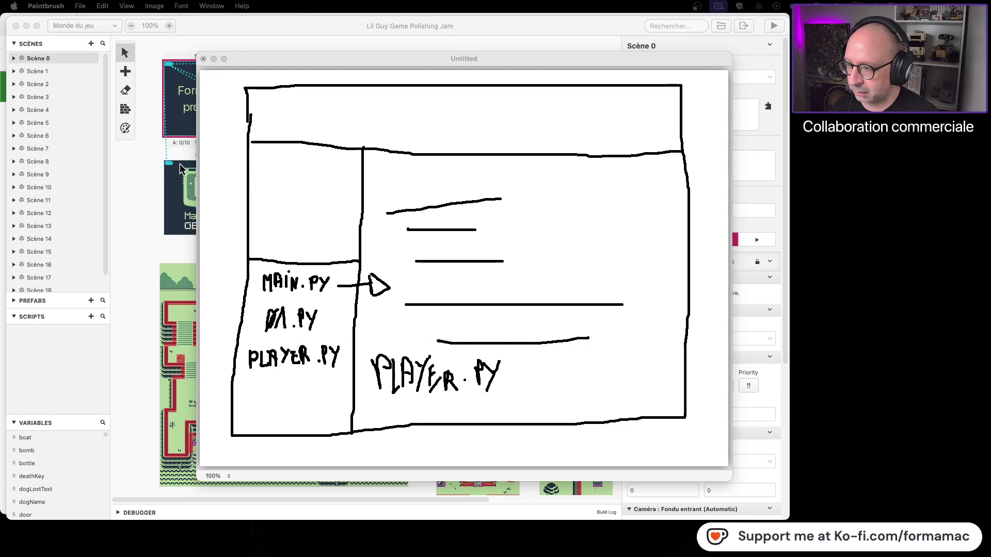
Bring the Untitled sketch window back to the front
click(248, 66)
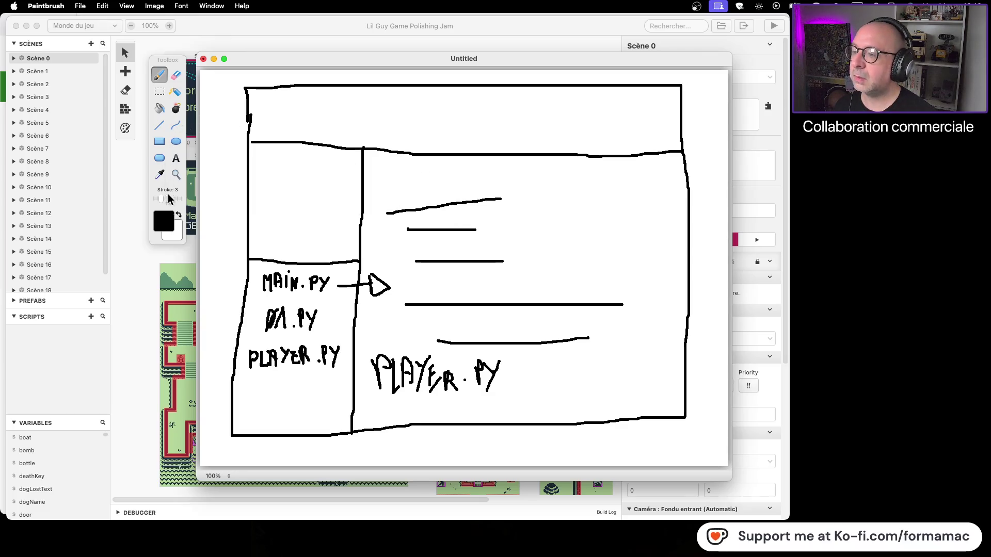
Erase all five code lines from the right pane using a size-10 eraser
drag(162, 199, 180, 198)
click(176, 75)
drag(391, 208, 502, 197)
drag(408, 229, 484, 228)
drag(433, 257, 504, 259)
drag(409, 300, 623, 304)
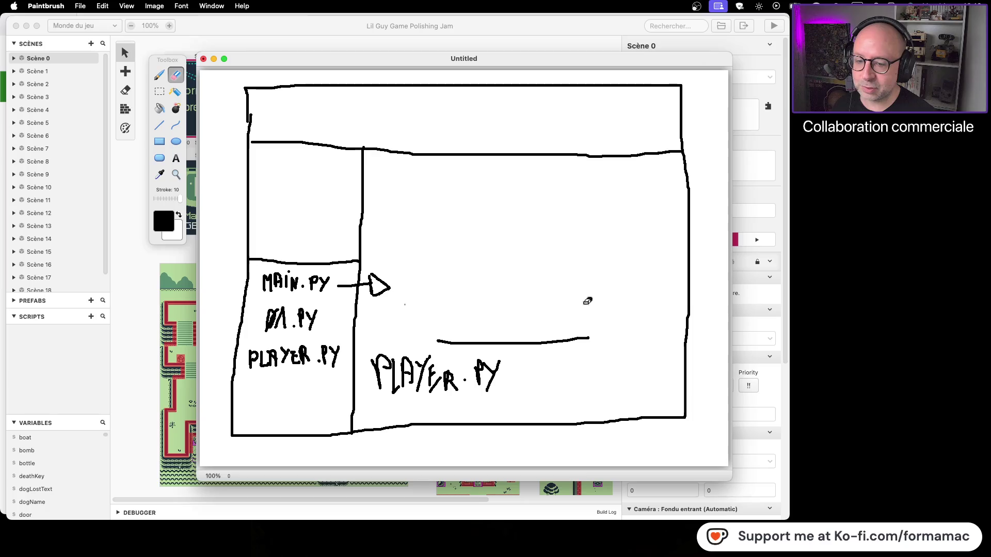
drag(471, 341, 594, 335)
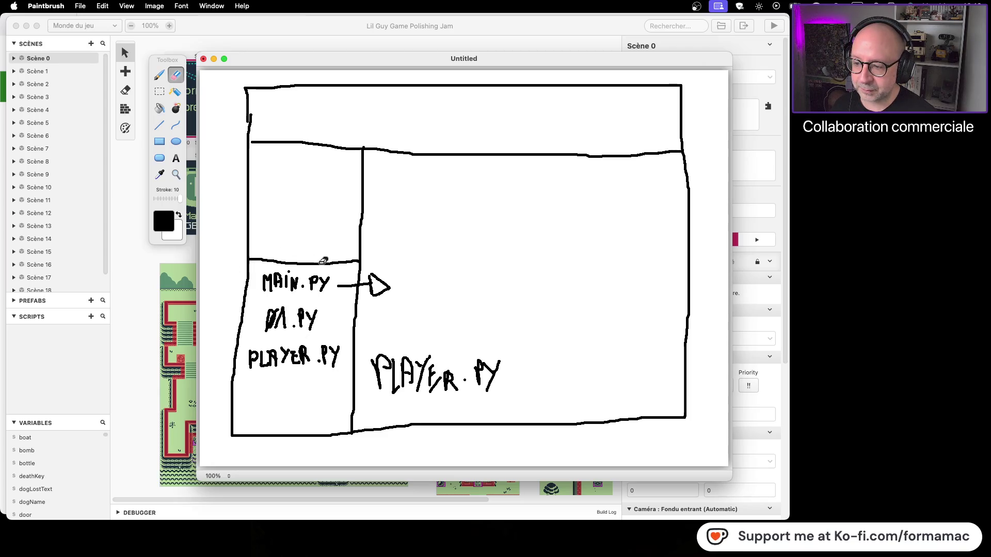
click(159, 75)
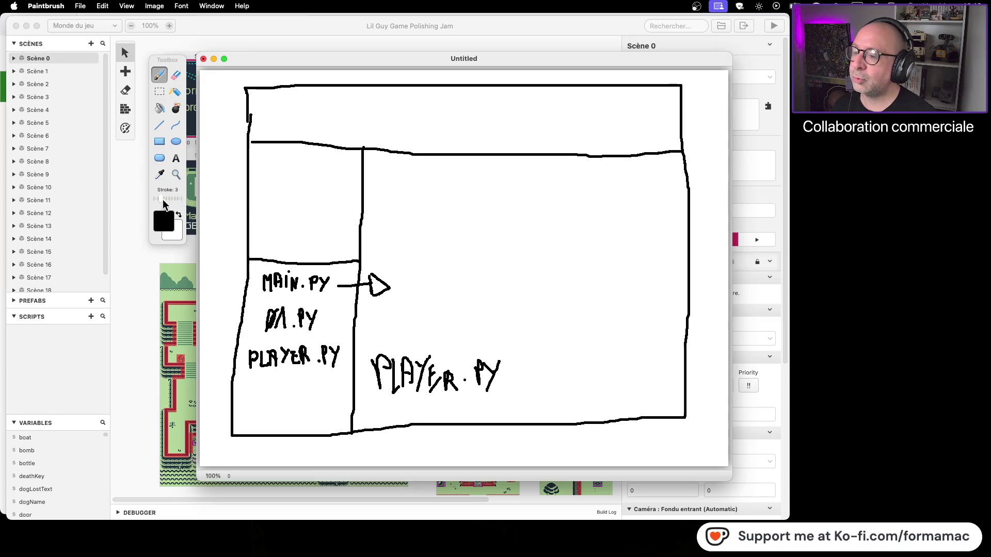
Handwrite Ø1.PY at the tip of the arrow from MAIN.PY
drag(426, 279, 431, 273)
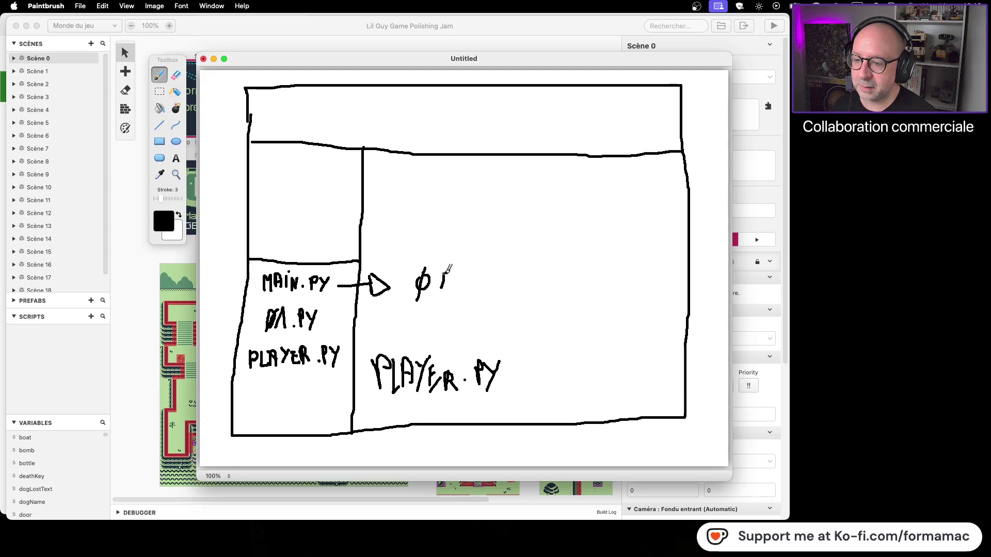
mouse_move(476, 266)
mouse_down()
mouse_move(472, 282)
mouse_move(494, 273)
mouse_move(487, 299)
mouse_up()
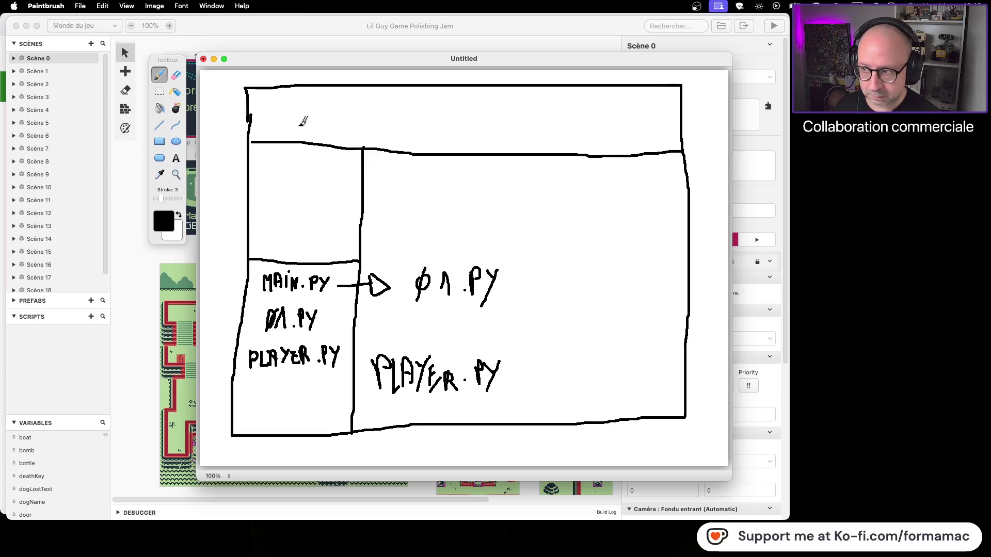
click(176, 75)
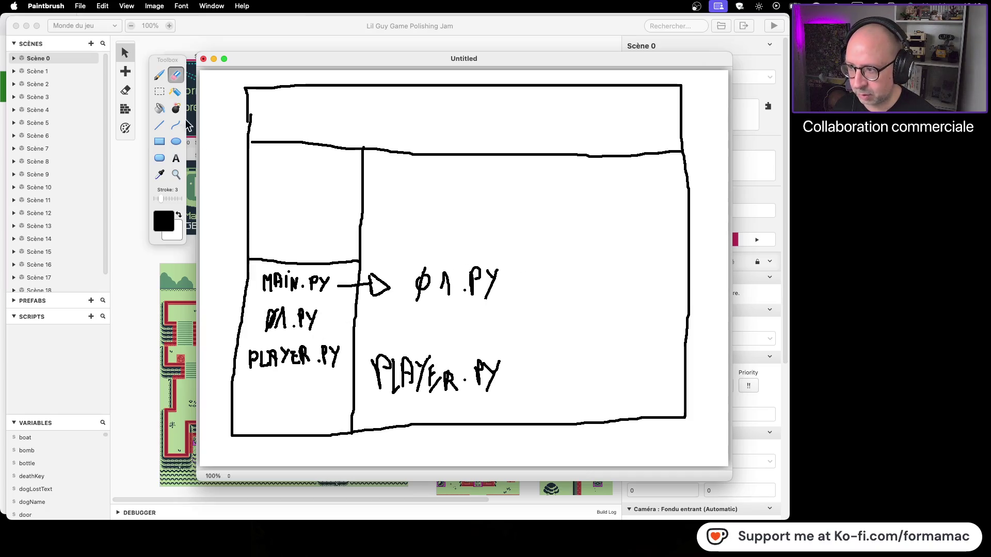
click(159, 76)
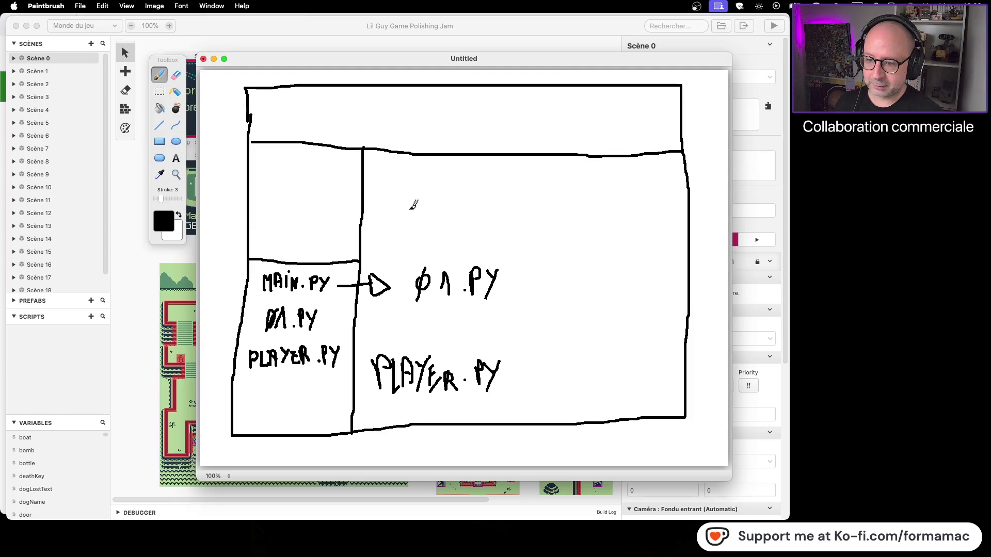
Handwrite the word 'if' at the top of the right pane, above the Ø1.PY label
mouse_move(407, 197)
mouse_down()
mouse_move(407, 215)
mouse_move(425, 194)
mouse_move(427, 205)
mouse_up()
click(408, 189)
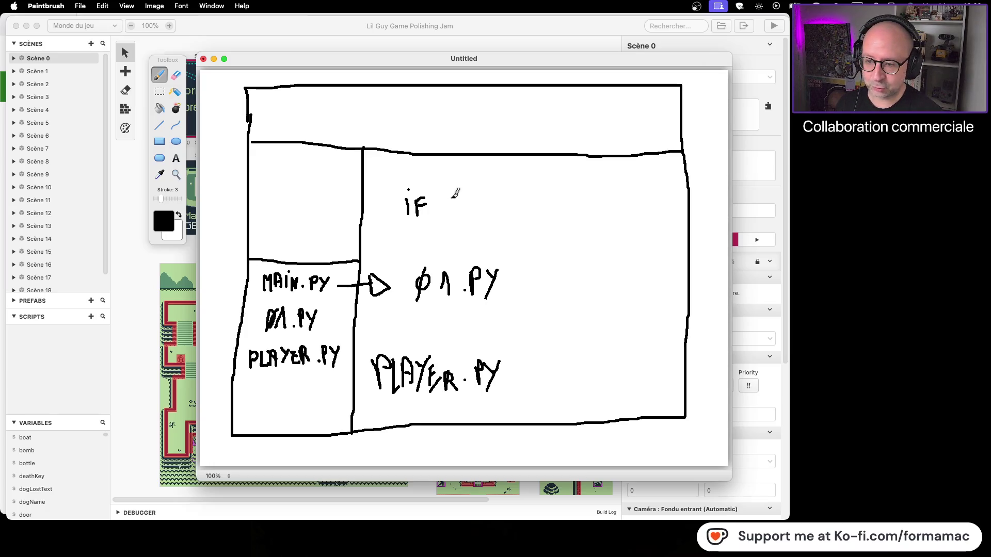
Extend the handwritten line after 'iF' with BUTTON and an underscore, reaching 'IF BUTTON_PR'
mouse_move(449, 196)
mouse_down()
mouse_move(450, 215)
mouse_move(462, 203)
mouse_move(451, 216)
mouse_move(475, 195)
mouse_move(487, 216)
mouse_move(506, 195)
mouse_move(505, 217)
mouse_move(515, 217)
mouse_move(518, 203)
mouse_move(510, 219)
mouse_move(535, 182)
mouse_up()
mouse_move(529, 214)
mouse_down()
mouse_move(575, 212)
mouse_move(553, 202)
mouse_move(581, 212)
mouse_move(594, 190)
mouse_move(587, 200)
mouse_up()
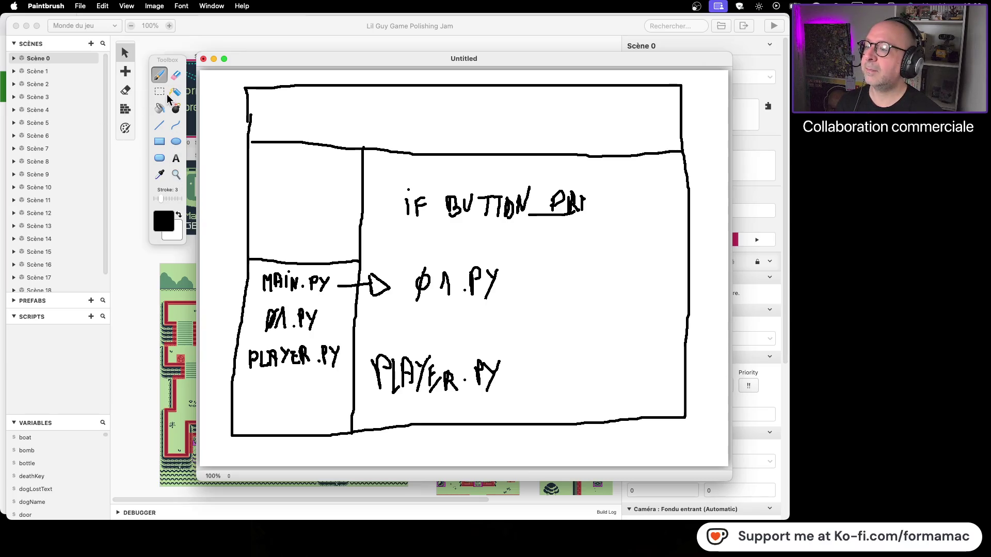
click(160, 92)
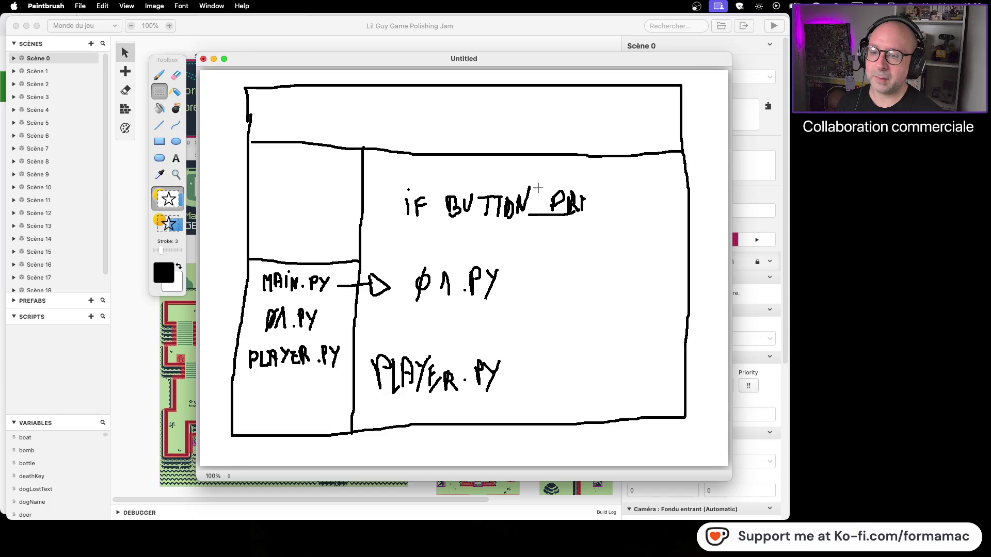
Erase the misdrawn PRI letters after BUTTON_
drag(534, 185, 592, 231)
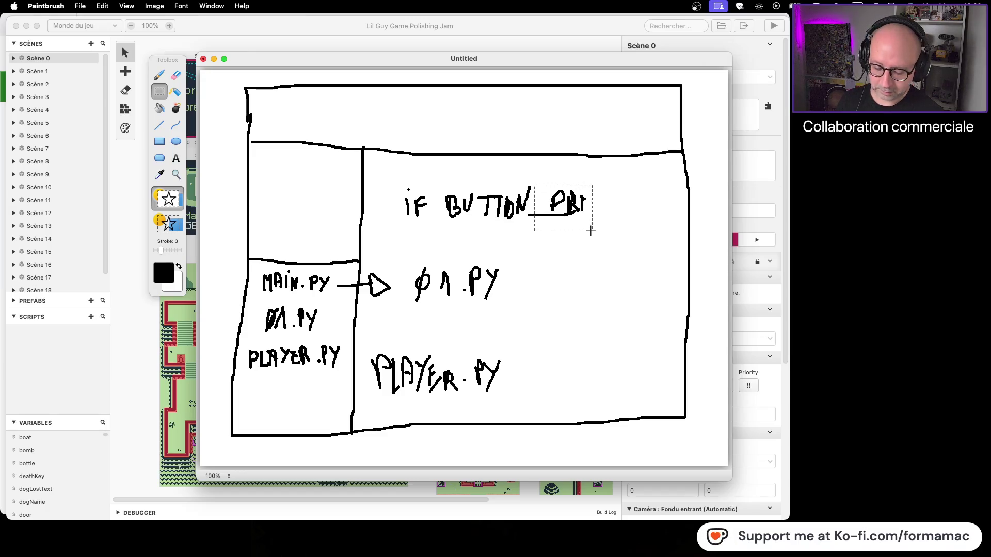
key(BackSpace)
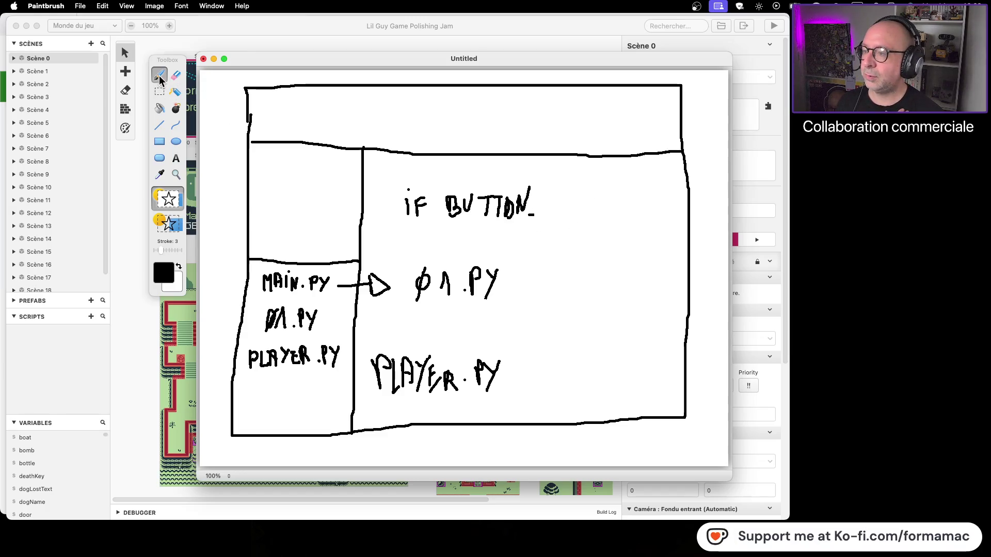
click(160, 75)
Handwrite A_PRESSED to complete 'IF BUTTON_A_PRESSED', and letter ELSE above PLAYER.PY
drag(553, 188, 545, 209)
mouse_move(553, 186)
mouse_down()
mouse_move(572, 208)
mouse_move(567, 199)
mouse_move(606, 206)
mouse_up()
drag(614, 195, 607, 214)
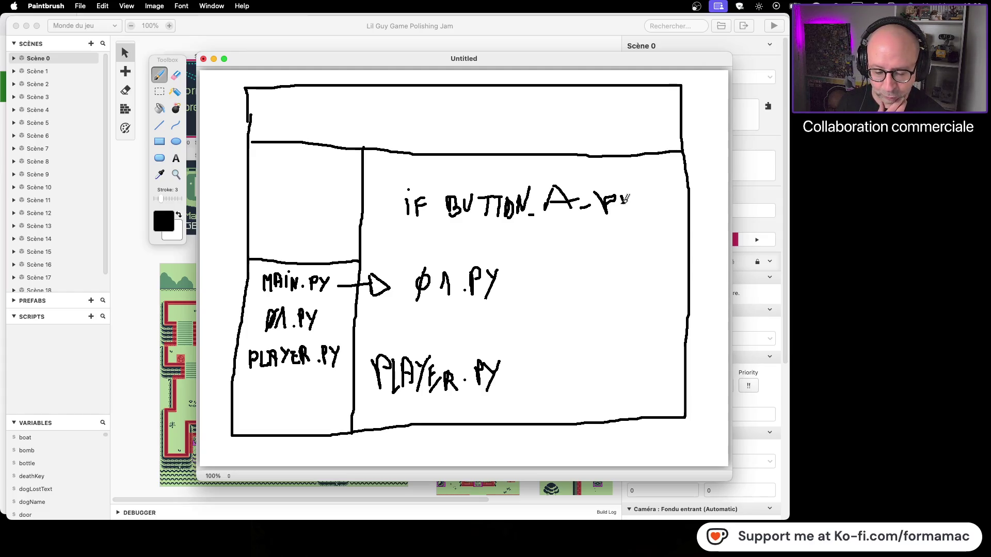
mouse_move(625, 195)
mouse_down()
mouse_move(625, 211)
mouse_move(632, 192)
mouse_move(635, 211)
mouse_move(641, 193)
mouse_up()
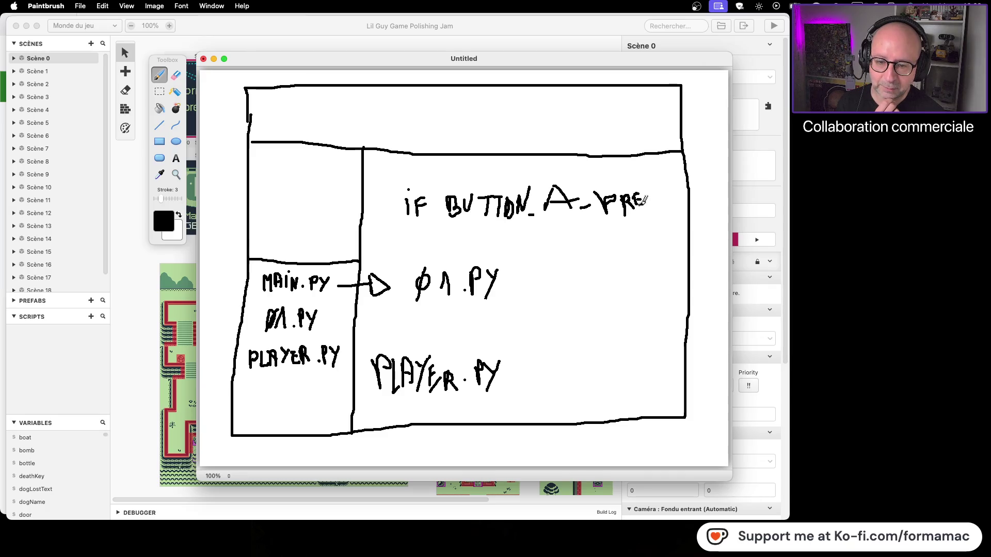
mouse_move(661, 187)
mouse_down()
mouse_move(653, 207)
mouse_move(663, 192)
mouse_up()
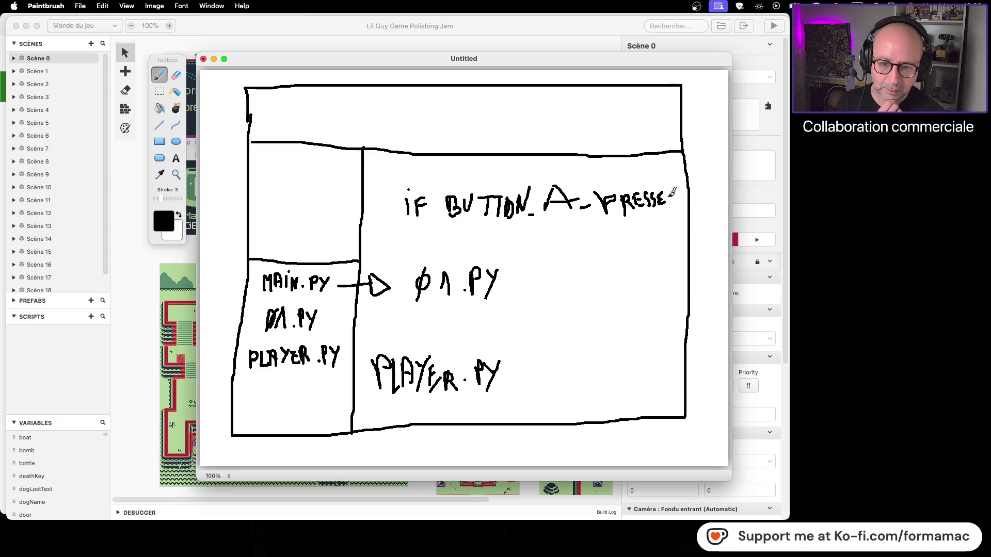
drag(669, 199, 676, 196)
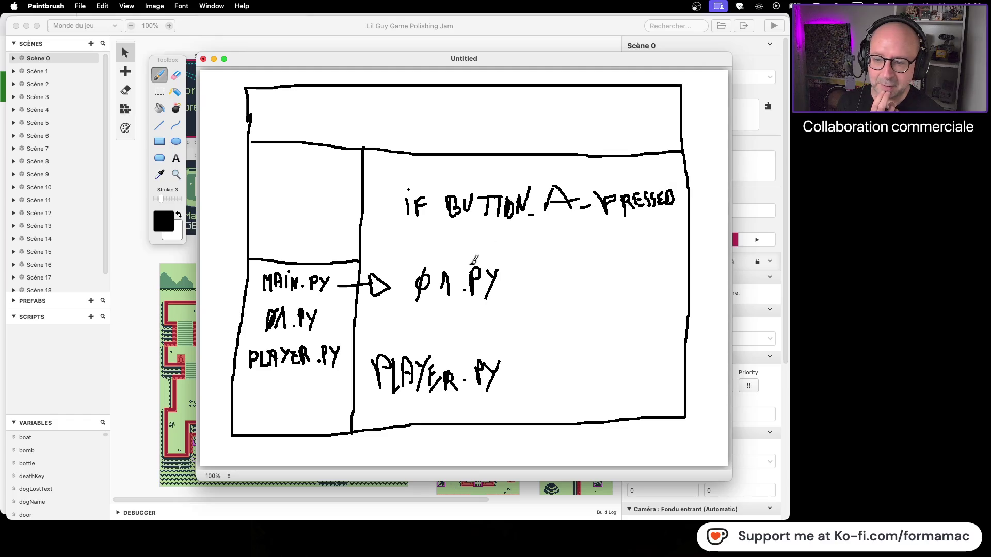
mouse_move(386, 327)
mouse_down()
mouse_move(387, 340)
mouse_move(436, 316)
mouse_move(434, 339)
mouse_move(444, 334)
mouse_up()
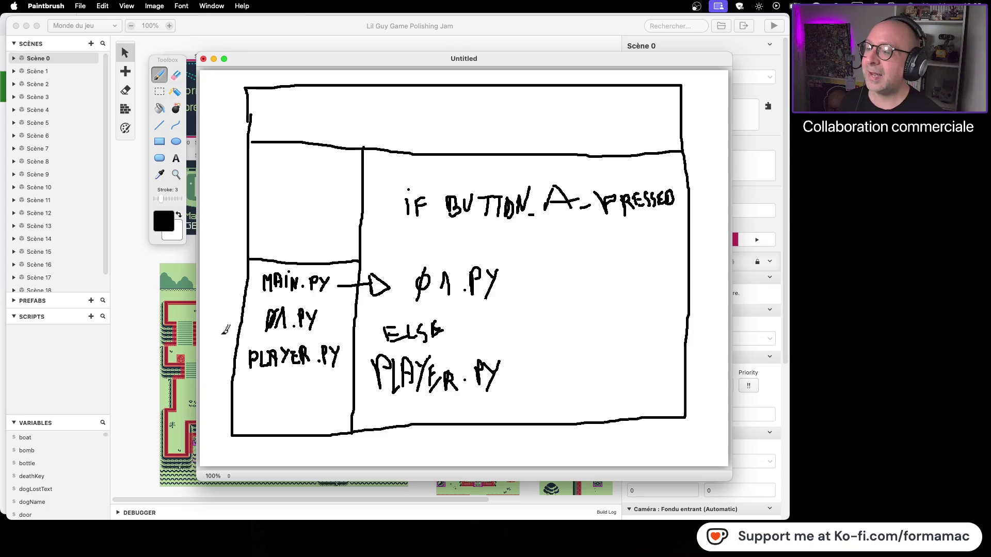
Add a typed 'Pas content' label just below the IF BUTTON_A_PRESSED line
click(176, 159)
click(510, 233)
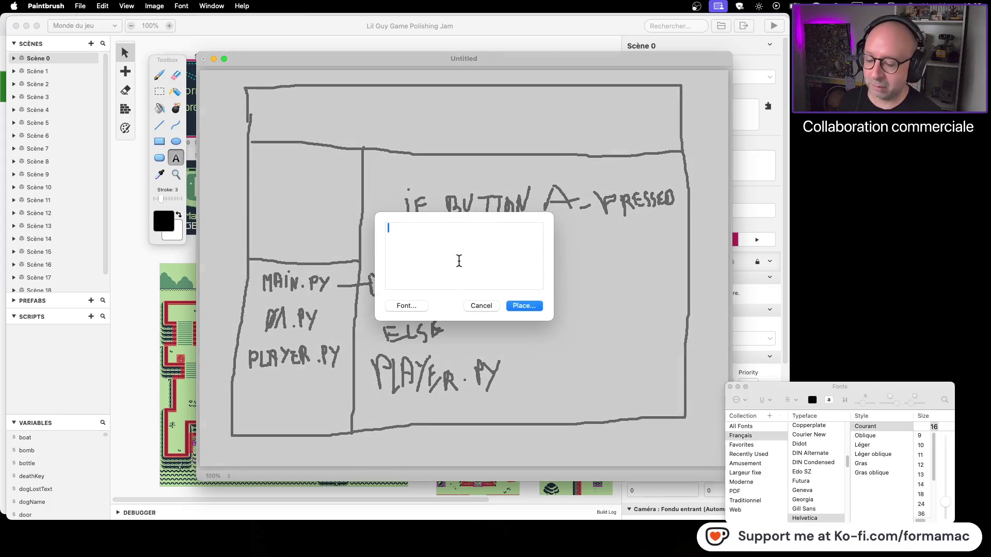
text(pas)
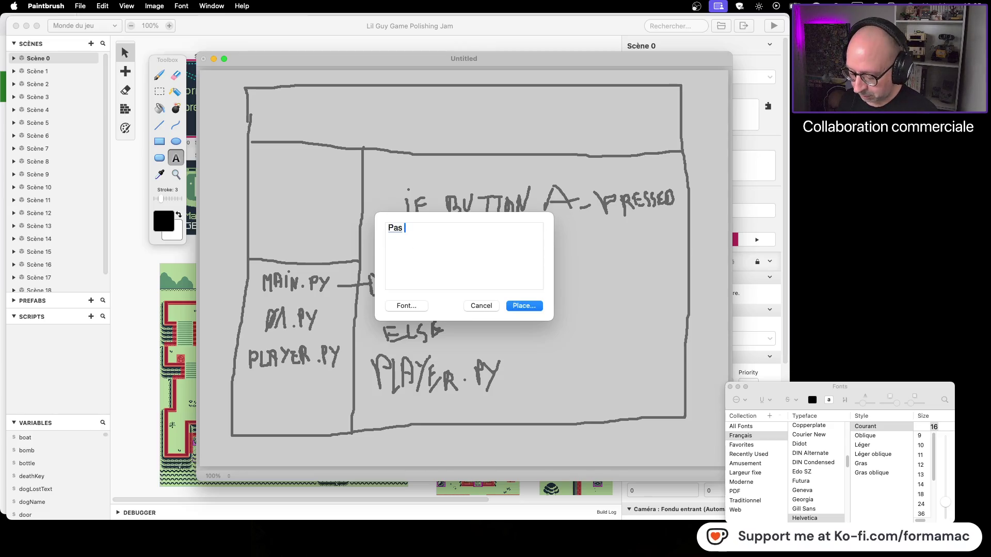
key(Return)
click(519, 305)
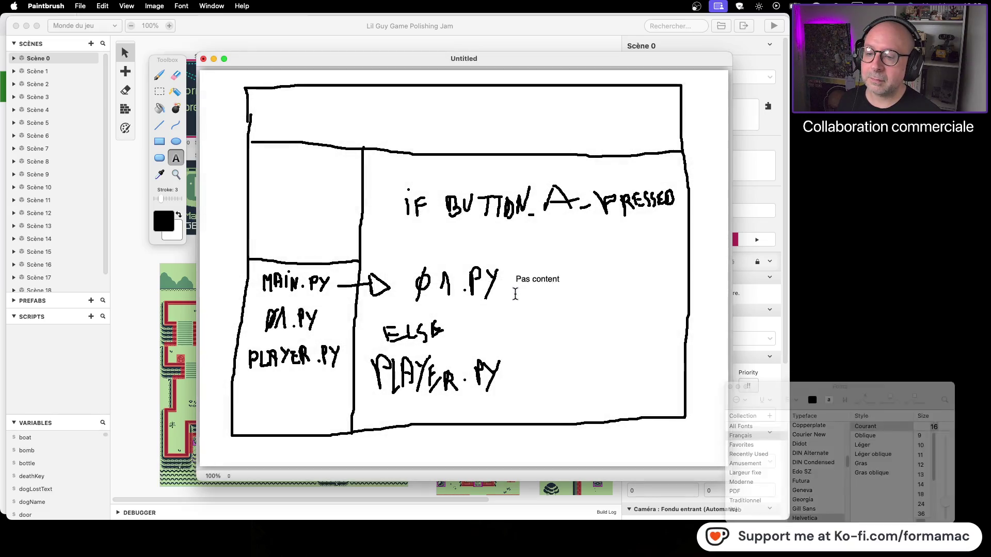
drag(516, 295, 537, 271)
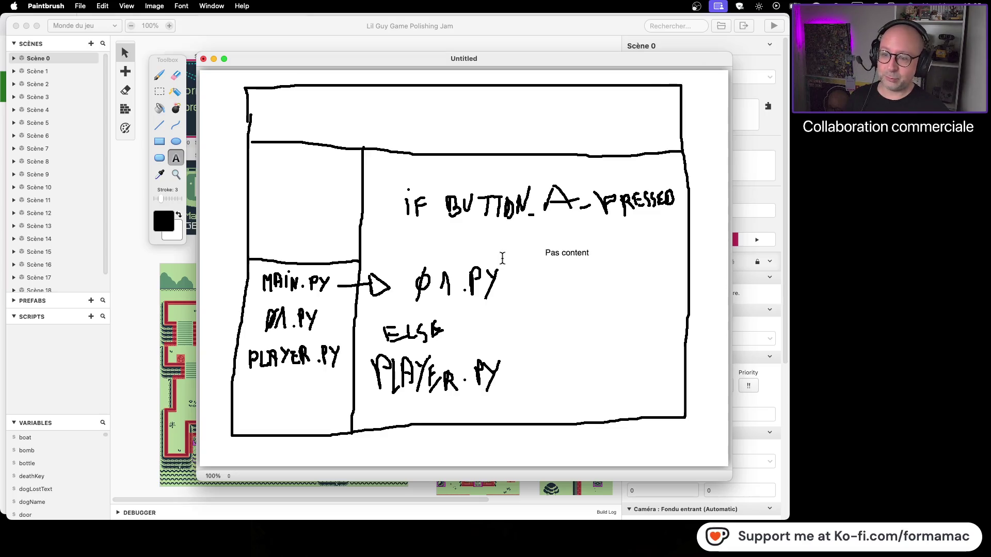
click(159, 92)
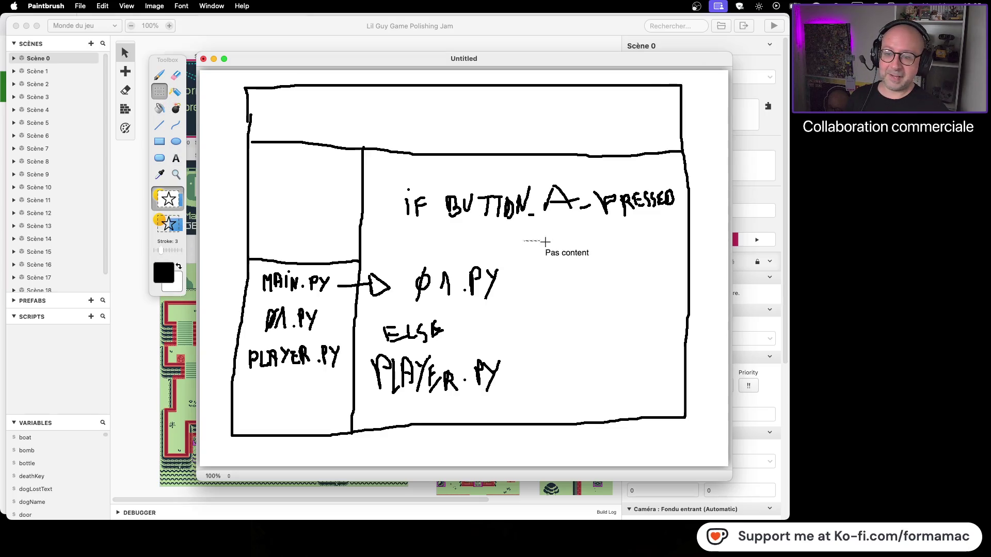
Delete the 'Pas content' label and switch back to the GB BASIC docs in Firefox
key(Delete)
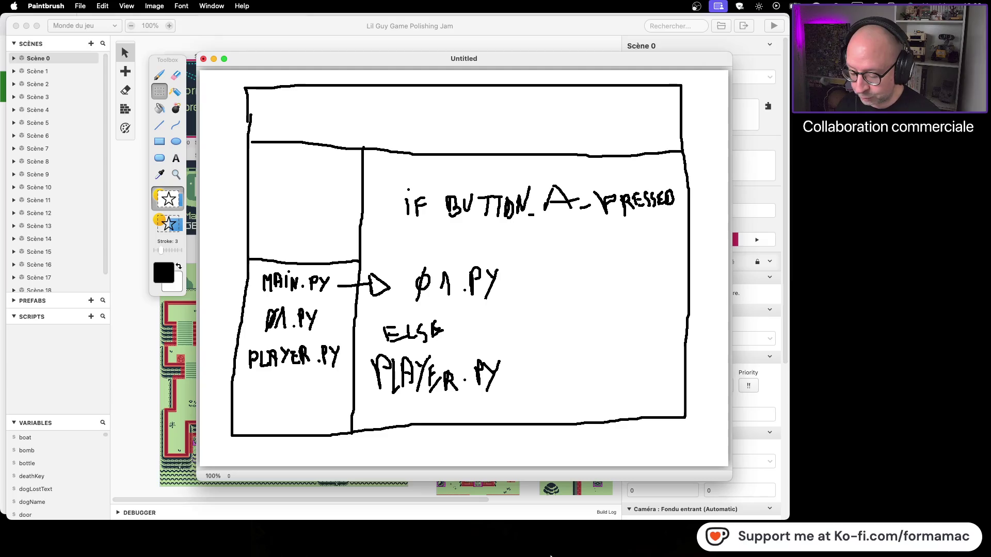
mouse_move(847, 556)
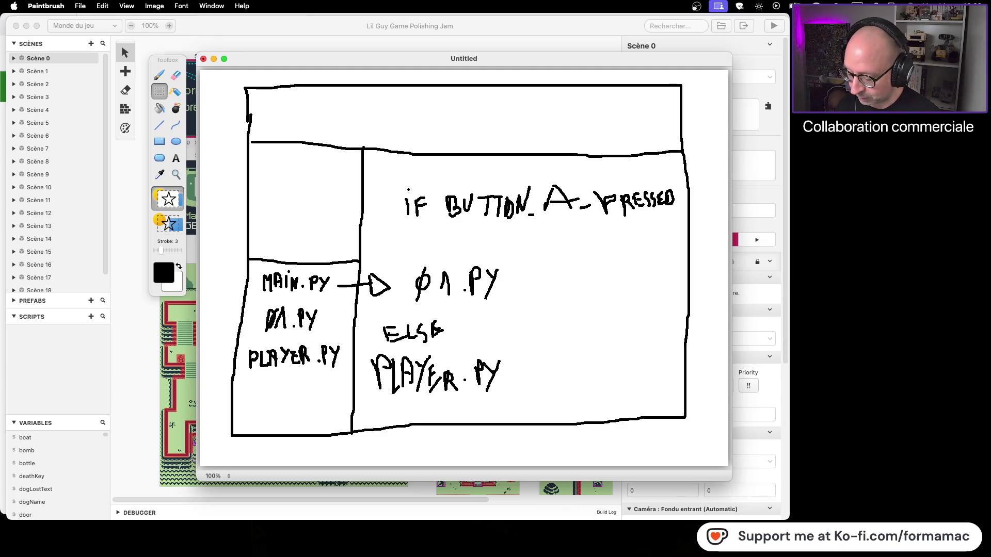
key(super+Tab)
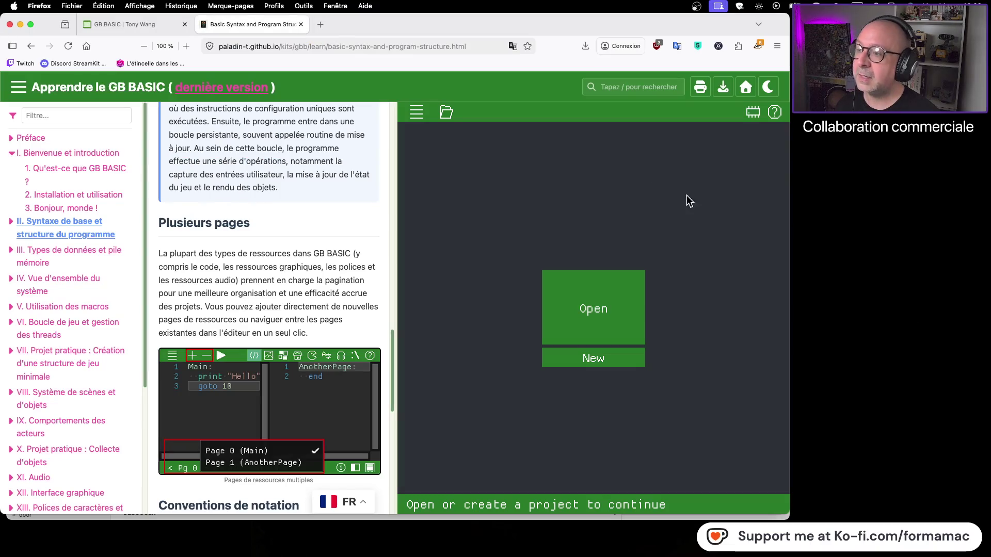
Copy the GB BASIC home page address, close the 'rom' find bar, and return to the Basic Syntax tab
click(128, 24)
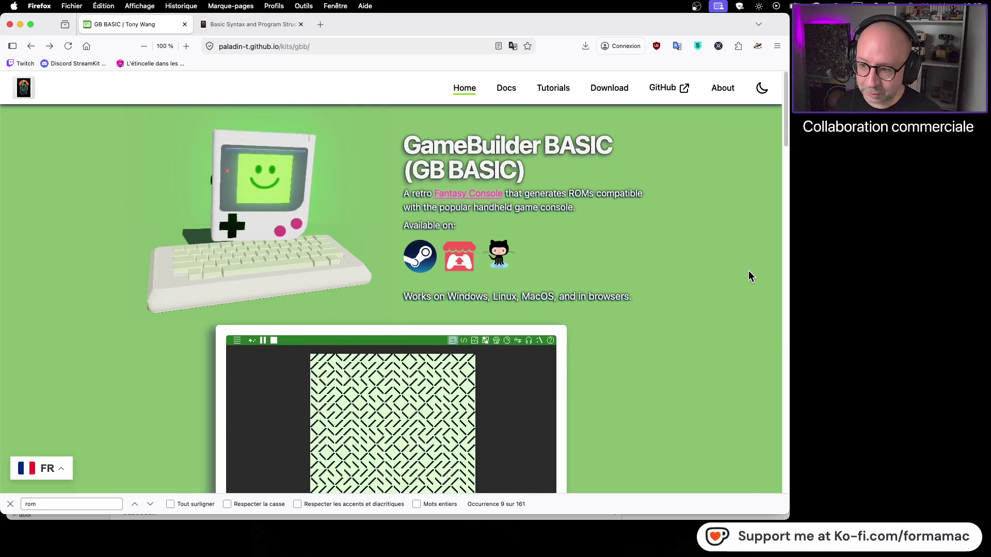
click(342, 47)
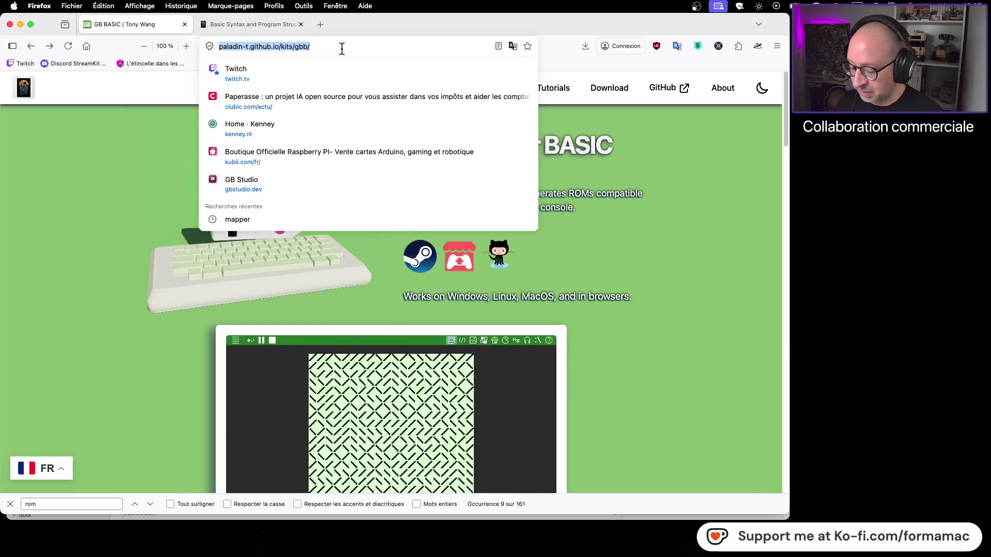
key(super+c)
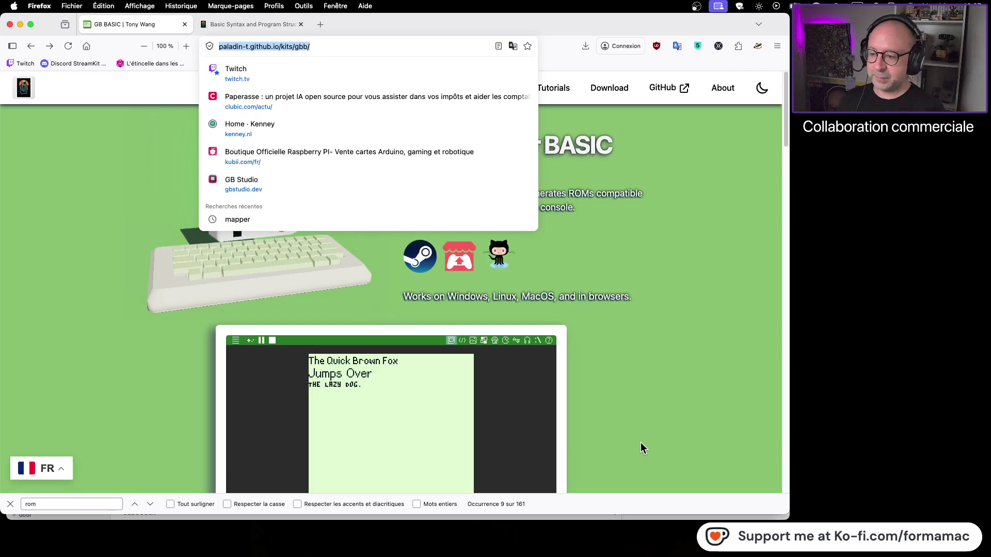
click(714, 367)
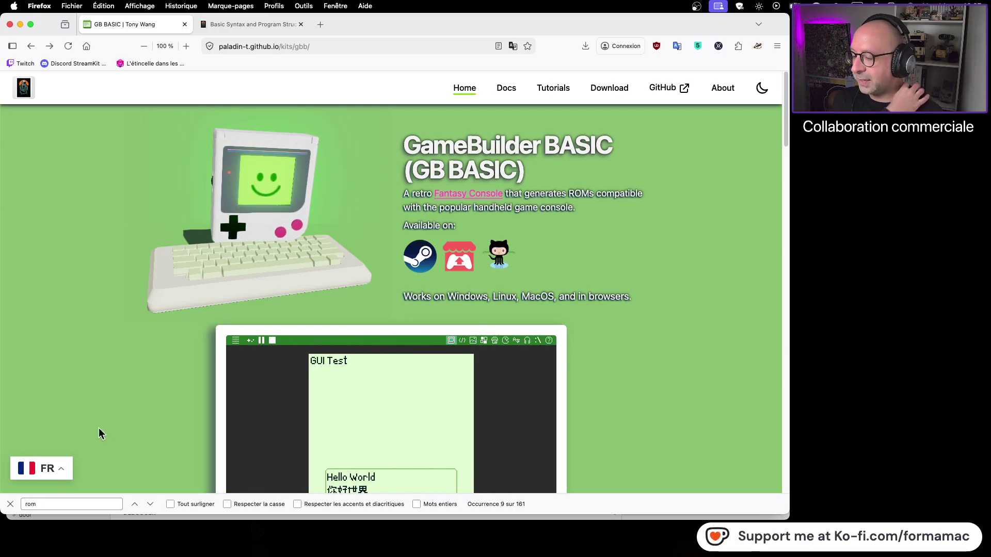
click(11, 505)
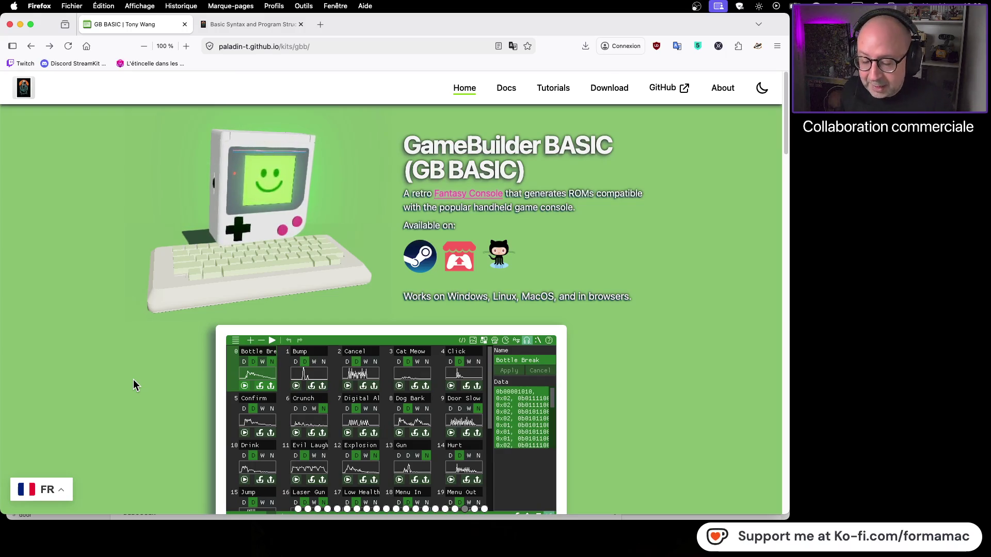
click(243, 24)
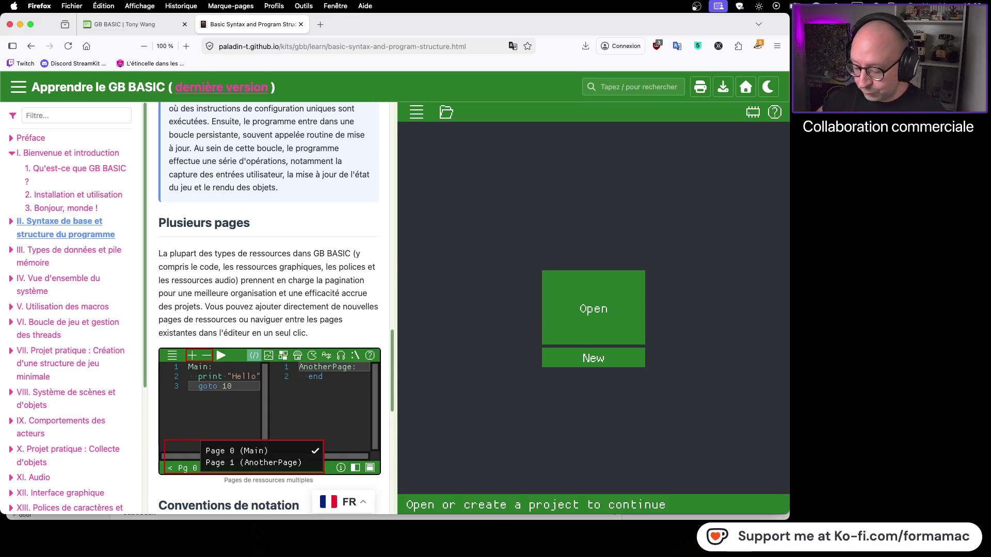
Switch from the Basic Syntax docs to the Steam window with its Raw Fury sale popup
key(super+Tab)
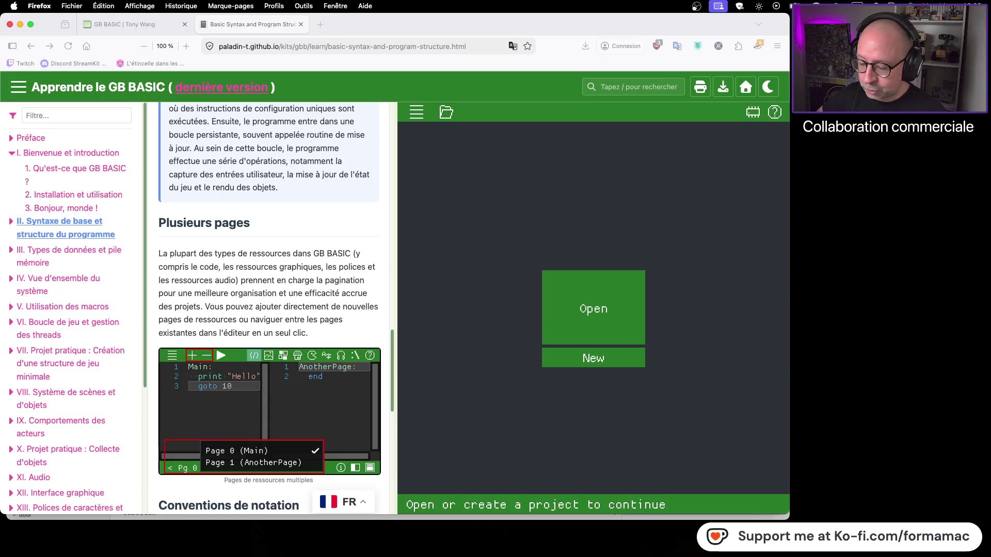
key(super+Tab)
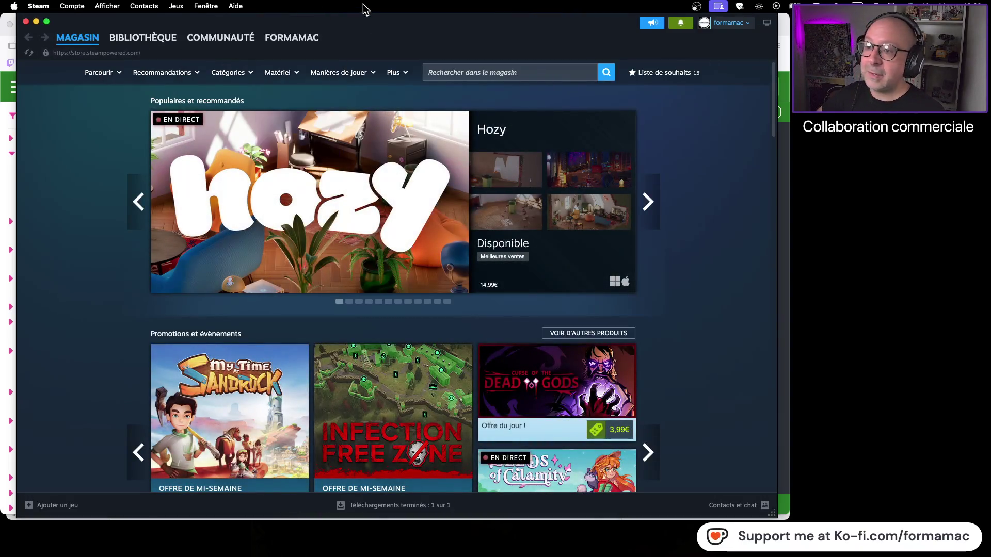
Search the Steam library for 'gb' and open GB BASIC's store page
mouse_move(364, 18)
mouse_down()
mouse_move(511, 125)
mouse_move(876, 281)
mouse_move(821, 475)
mouse_up()
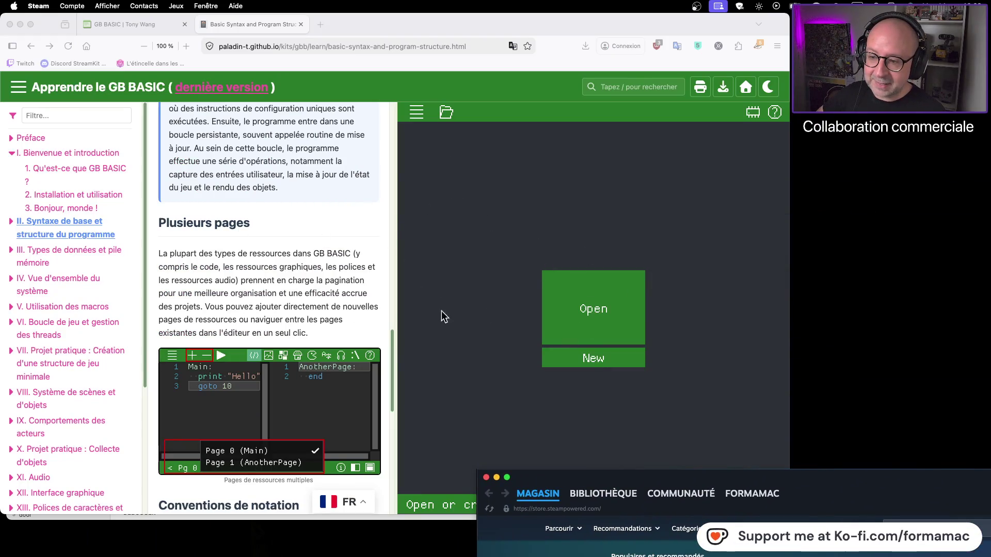
drag(893, 475, 491, 29)
click(224, 50)
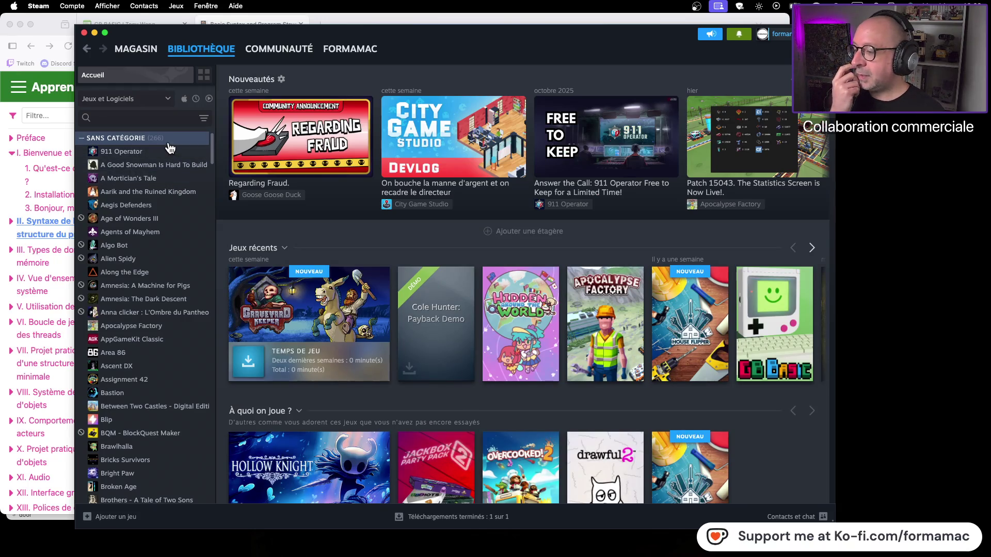
click(132, 102)
click(112, 119)
text(gb)
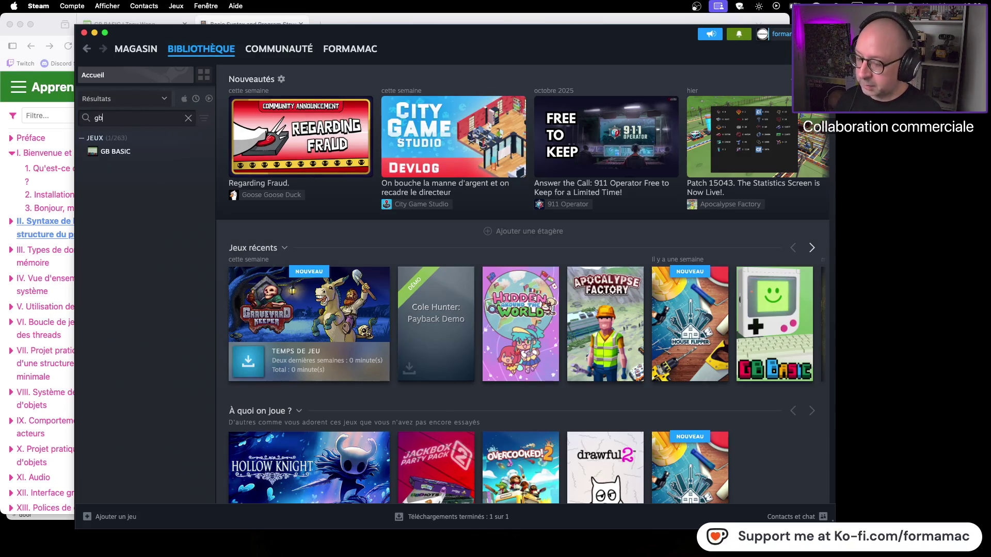
click(155, 152)
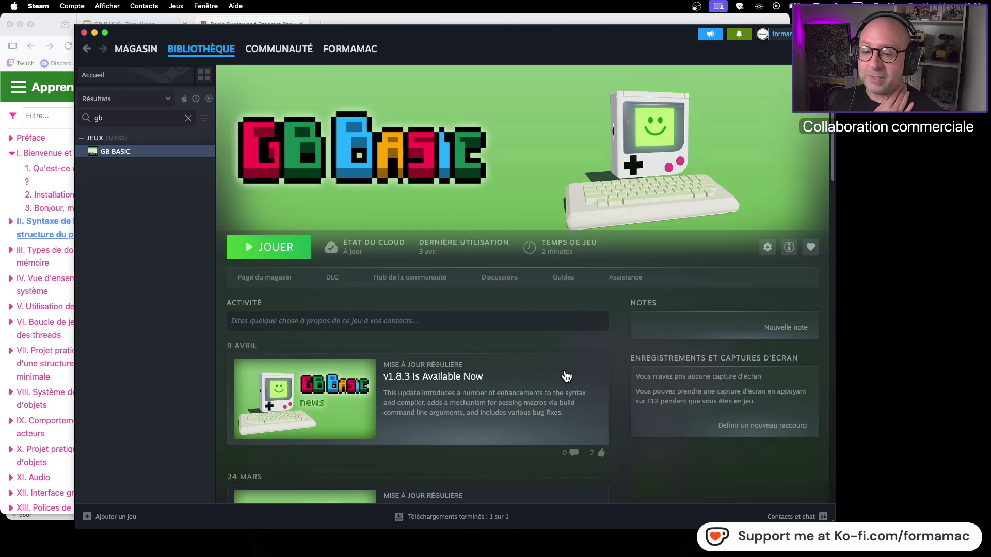
click(271, 279)
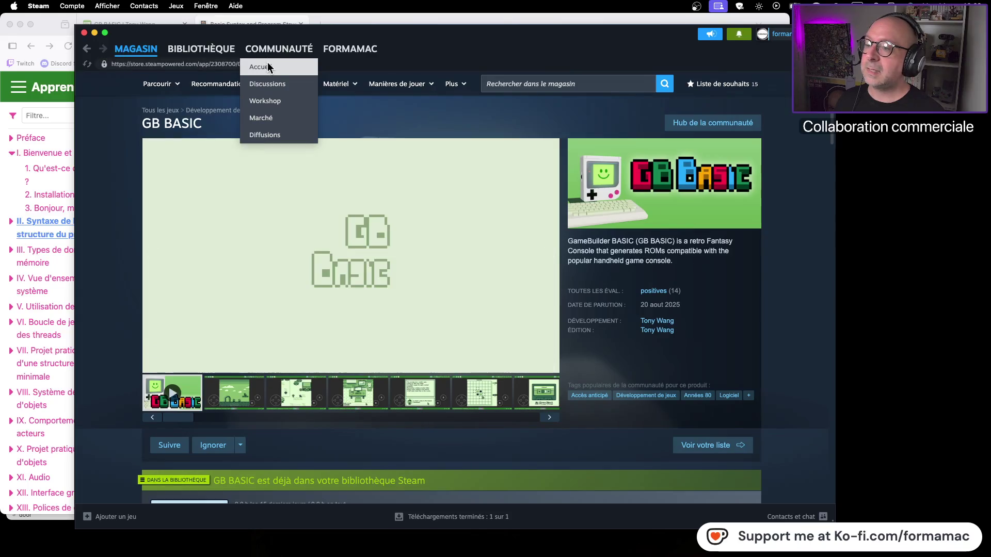
Browse the GB BASIC store page and trailer, then bring Firefox's GB BASIC home page forward
mouse_move(444, 149)
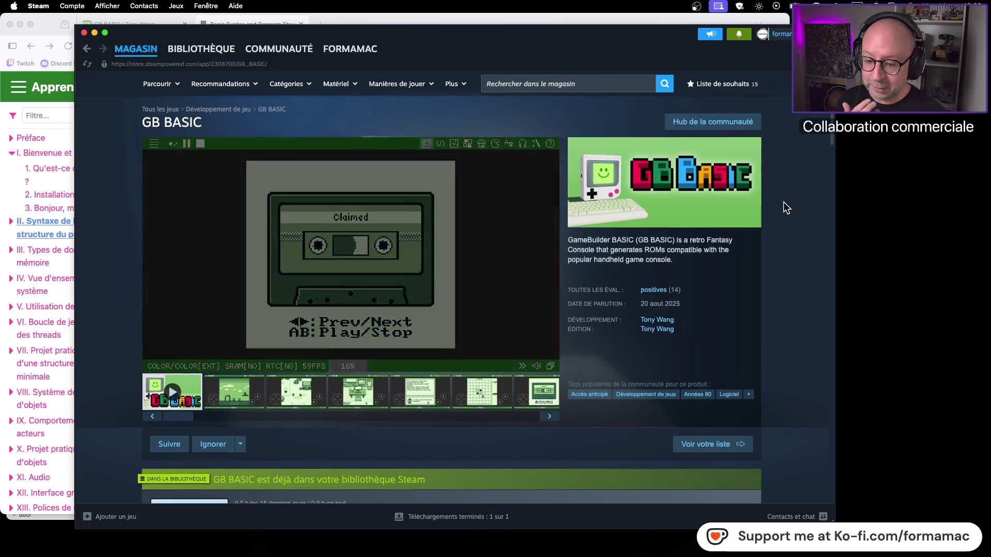
scroll(783, 203, down, 10)
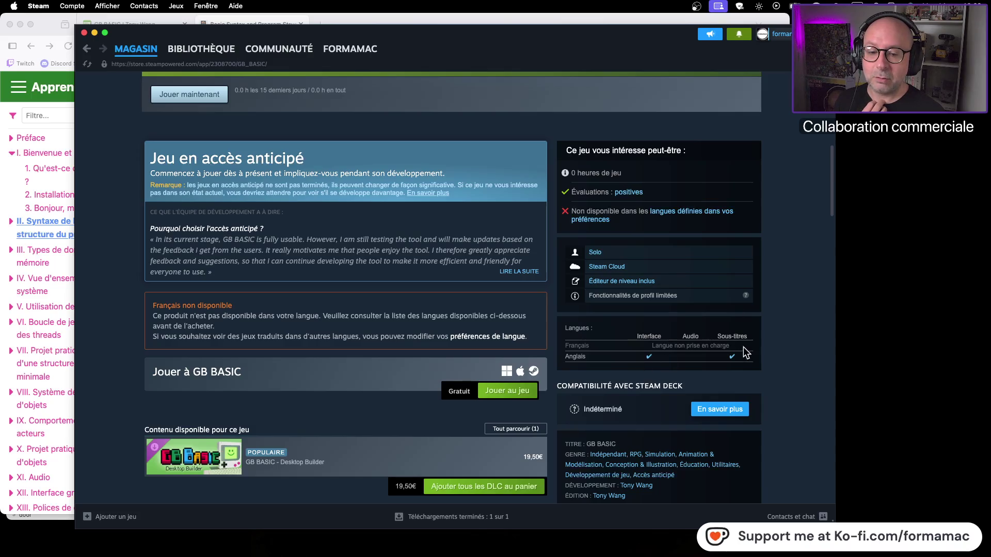
scroll(736, 343, up, 2)
scroll(736, 343, up, 8)
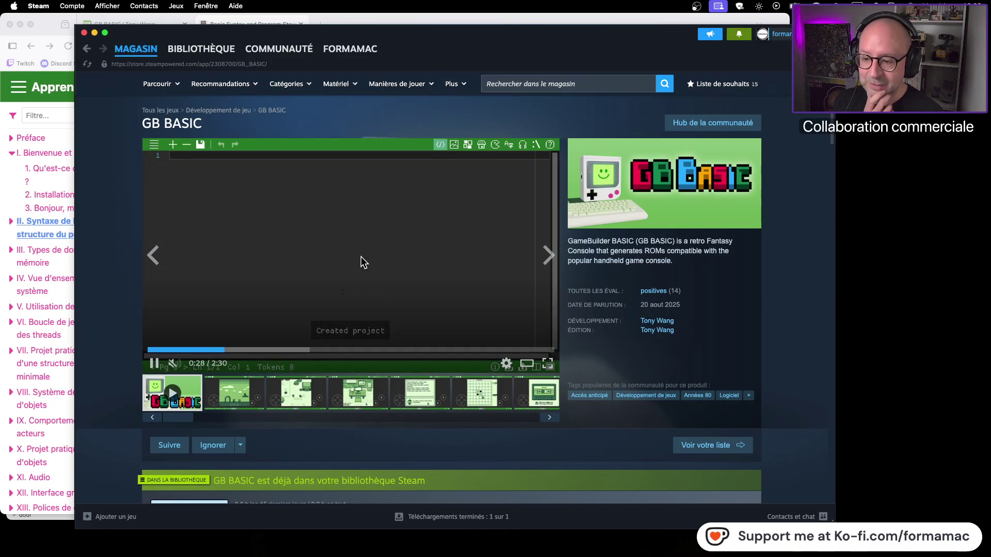
mouse_move(343, 32)
mouse_down()
mouse_move(785, 328)
mouse_move(718, 398)
mouse_up()
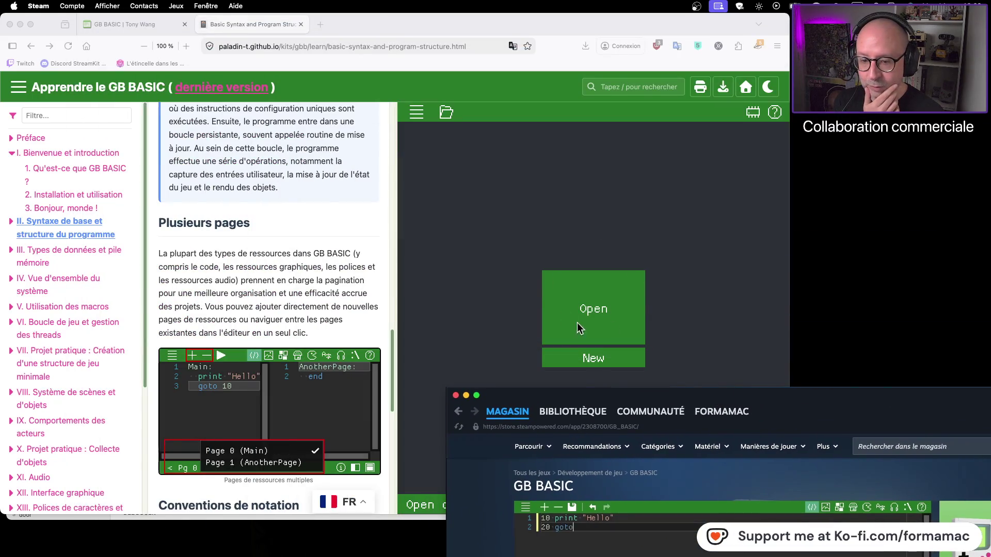
mouse_move(835, 396)
mouse_down()
mouse_move(566, 36)
mouse_move(398, 29)
mouse_up()
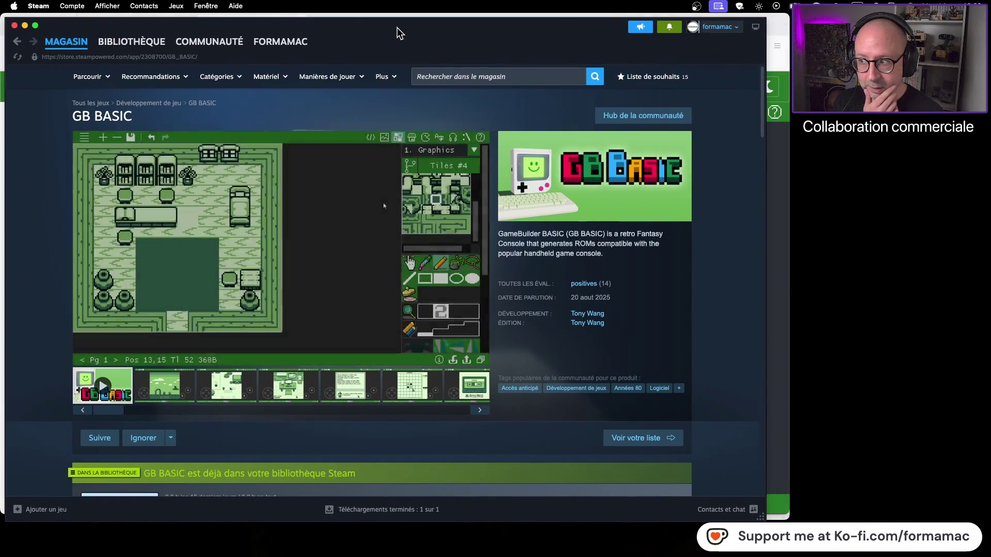
scroll(734, 274, down, 10)
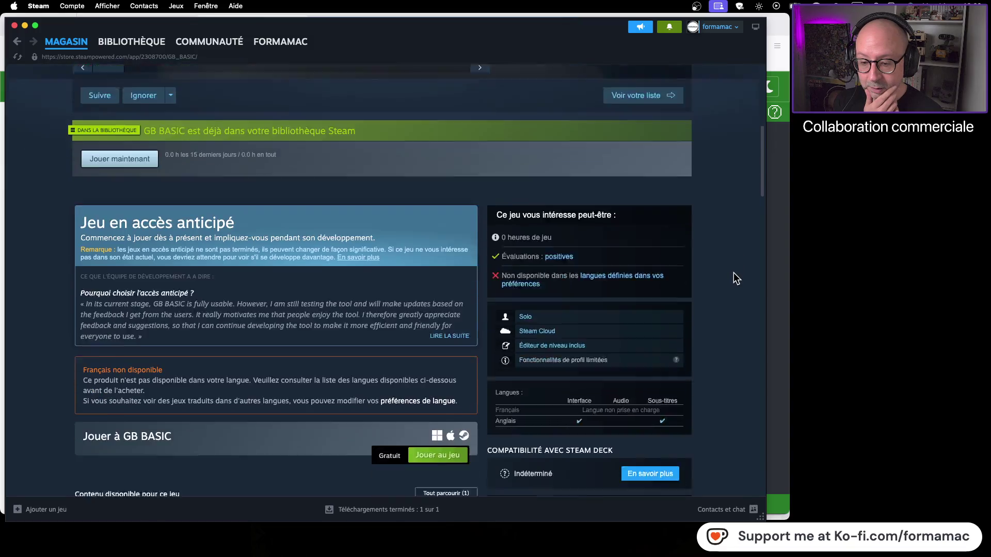
scroll(733, 272, up, 10)
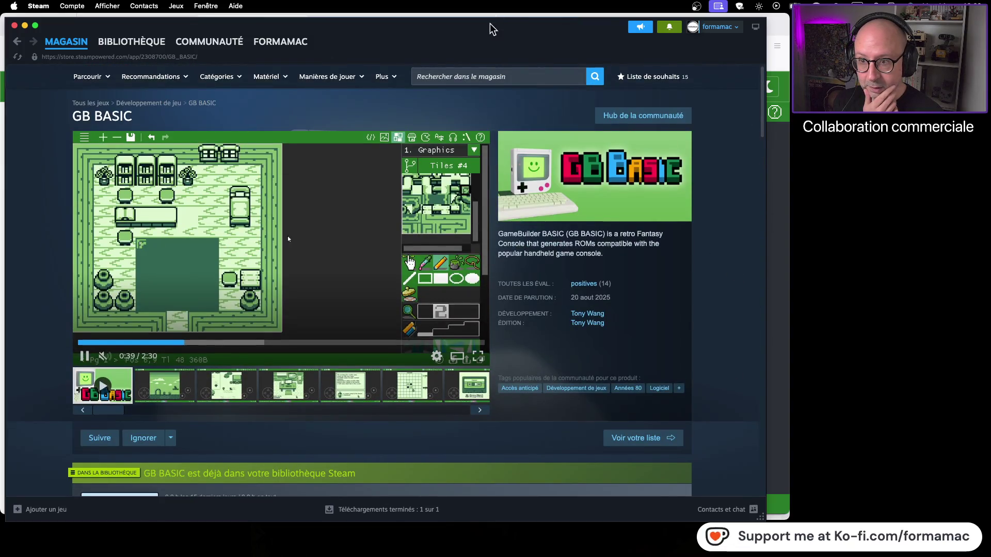
drag(491, 27, 718, 31)
click(133, 27)
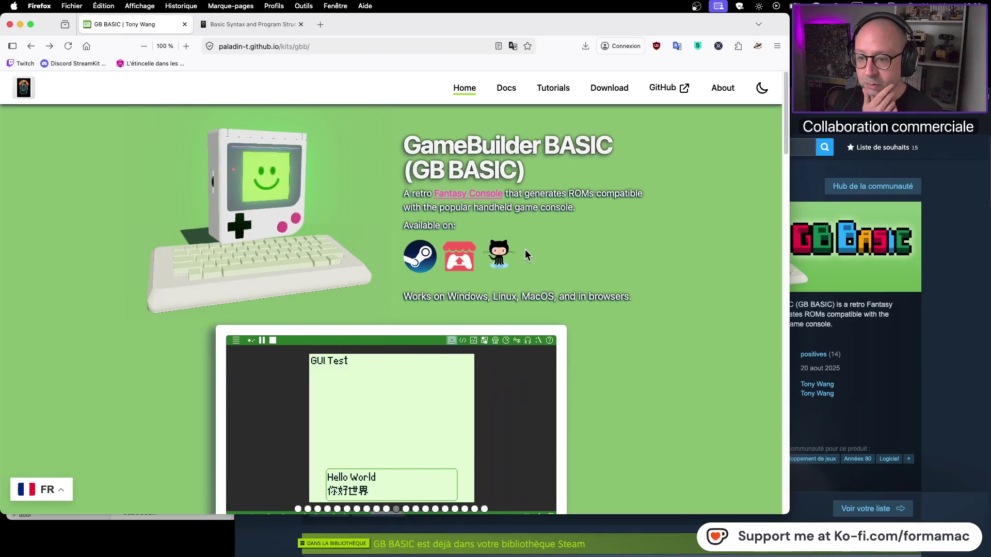
Open the GB BASIC itch.io page in a new tab and launch its browser version
click(459, 257)
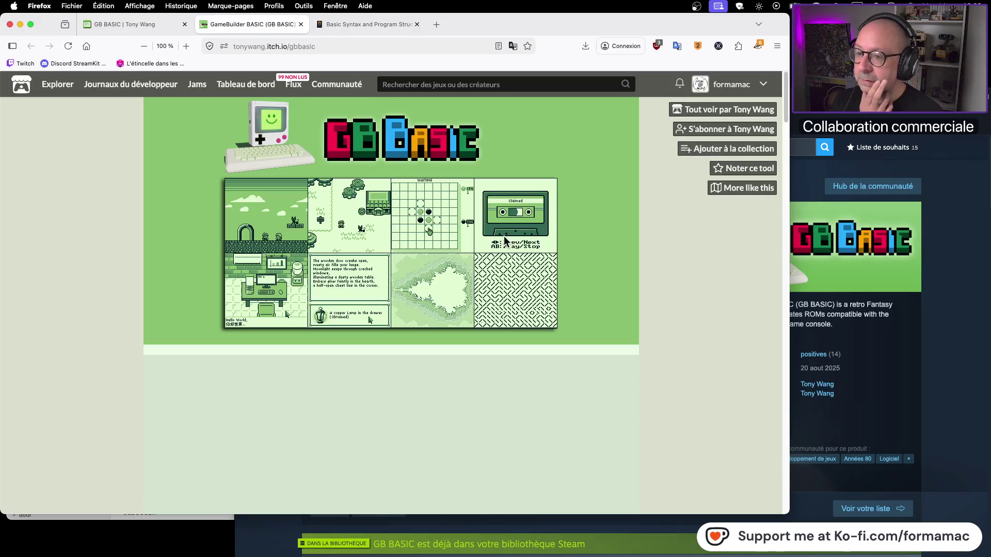
scroll(500, 243, down, 6)
click(420, 225)
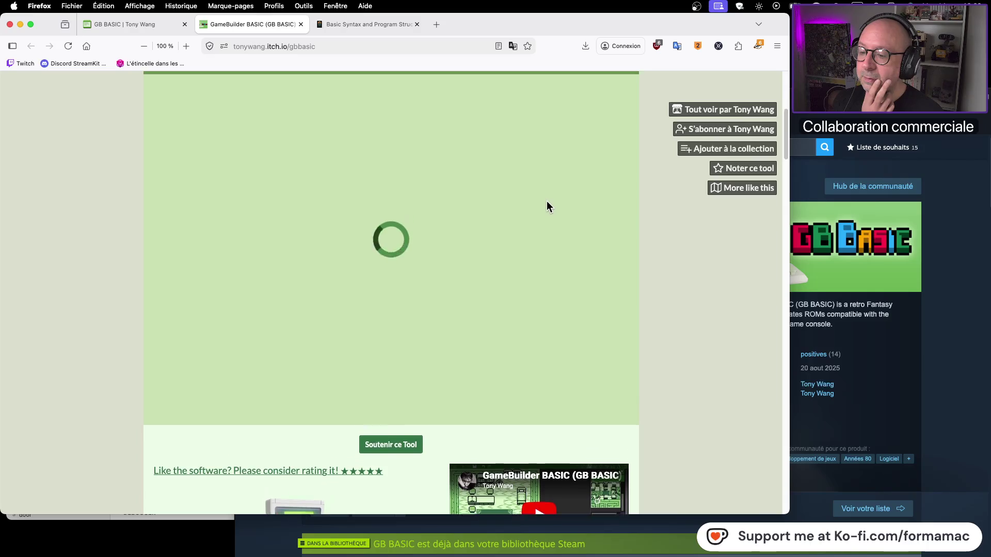
scroll(546, 206, up, 2)
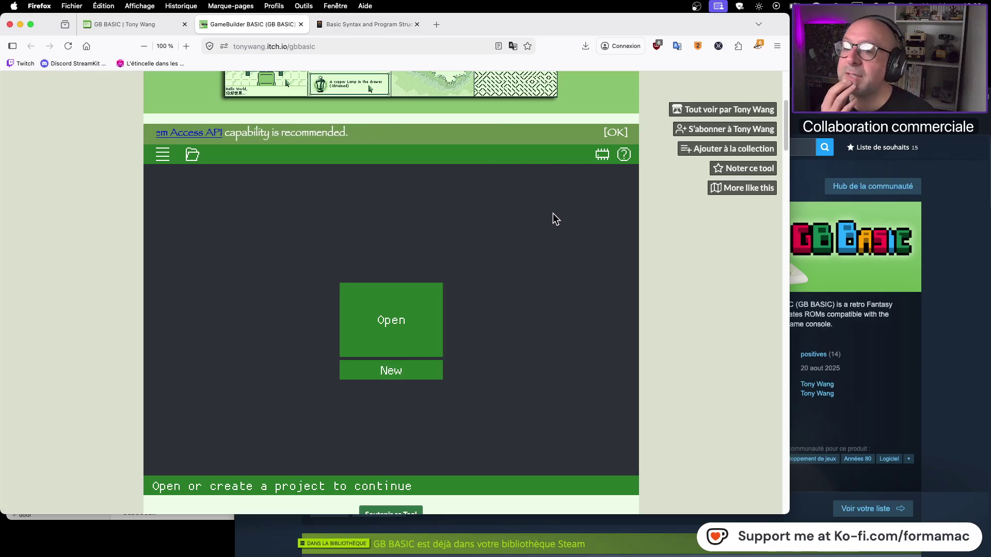
Open the web app's Preferences dialog, showing column indicator 80 and 2-space indent
click(159, 155)
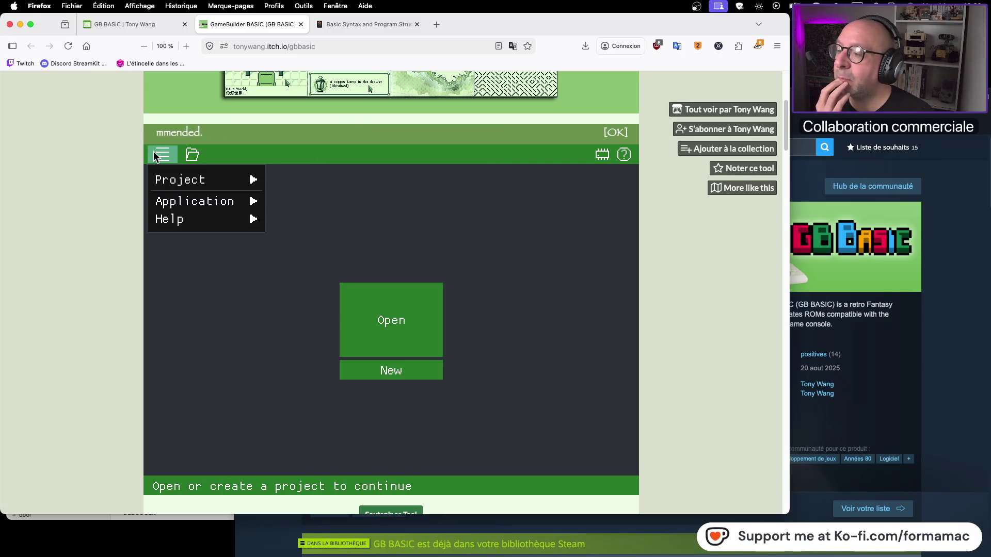
mouse_move(193, 213)
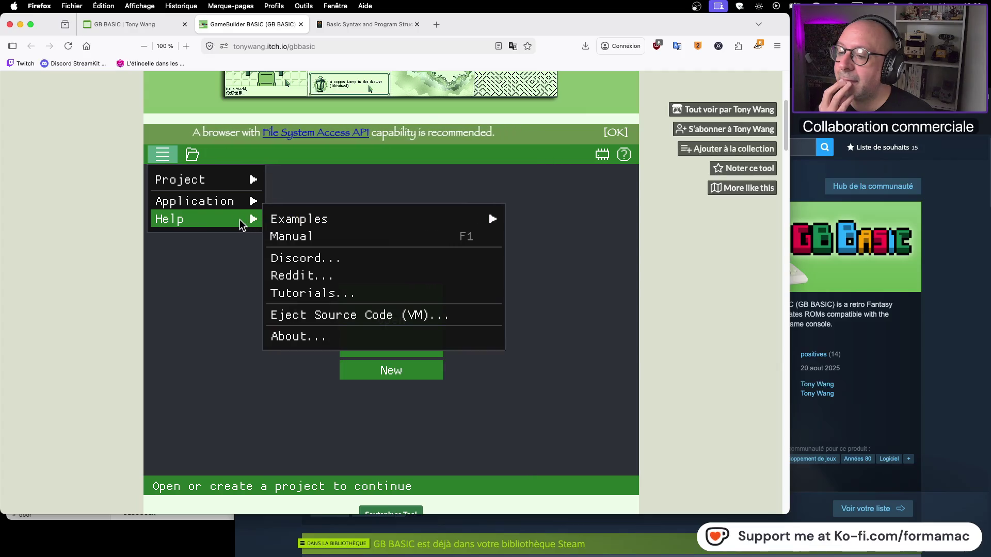
mouse_move(235, 199)
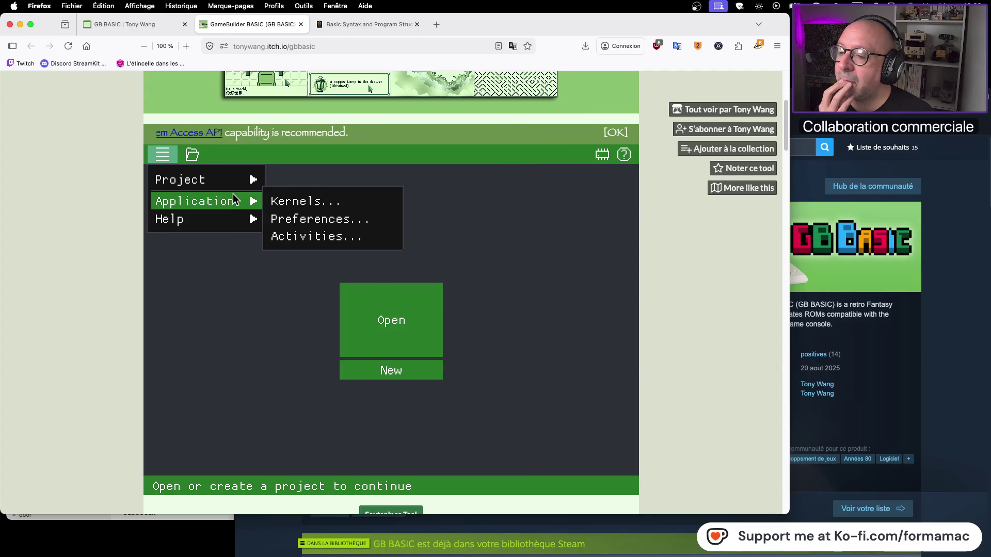
click(311, 222)
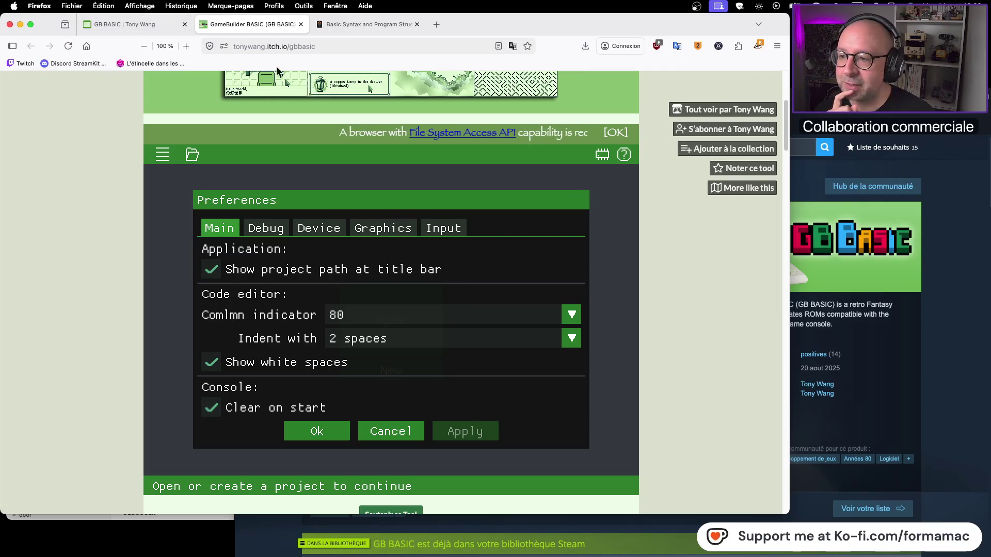
Reload the itch.io page, confirming the data resend to close the web version, then return to the GB BASIC homepage tab
click(74, 46)
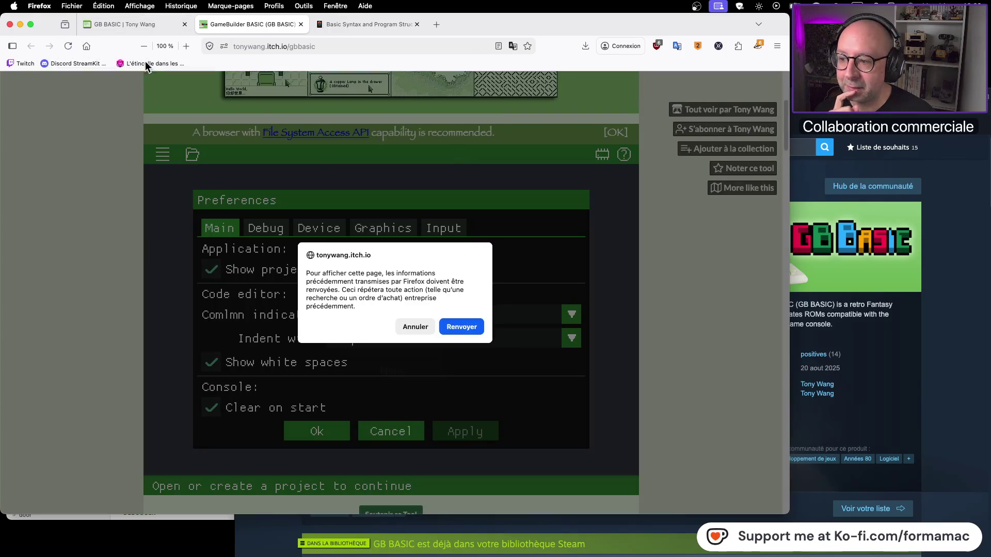
click(467, 328)
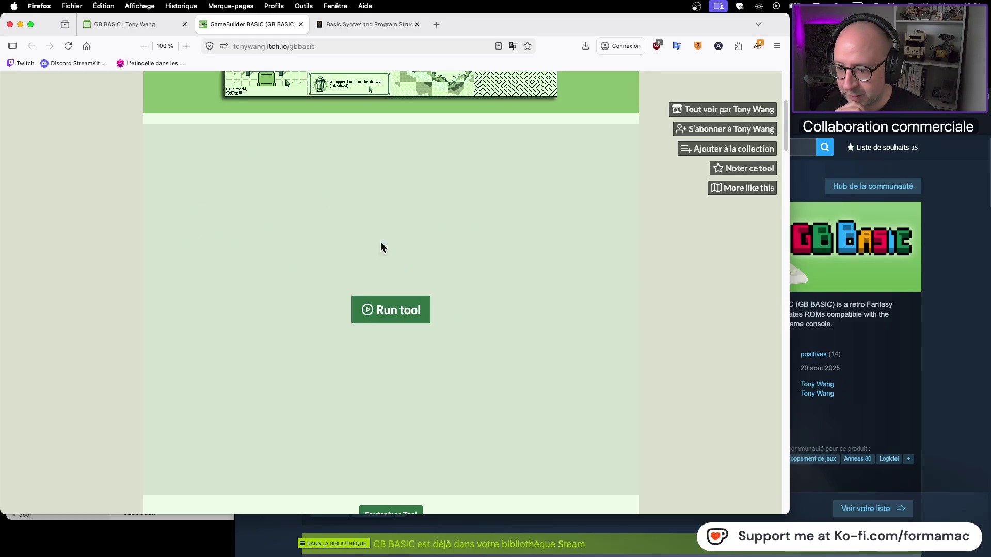
scroll(372, 243, up, 2)
scroll(361, 236, down, 5)
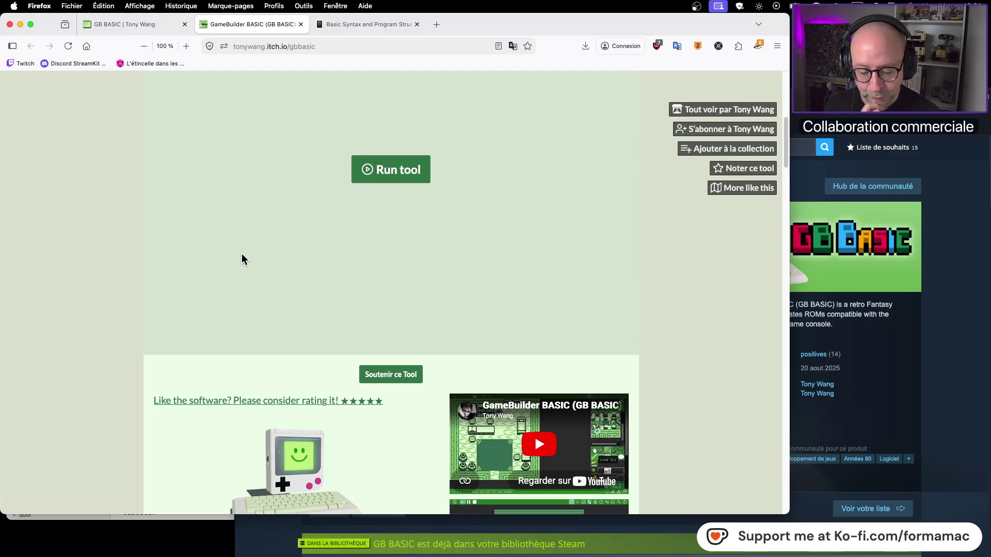
scroll(242, 253, up, 10)
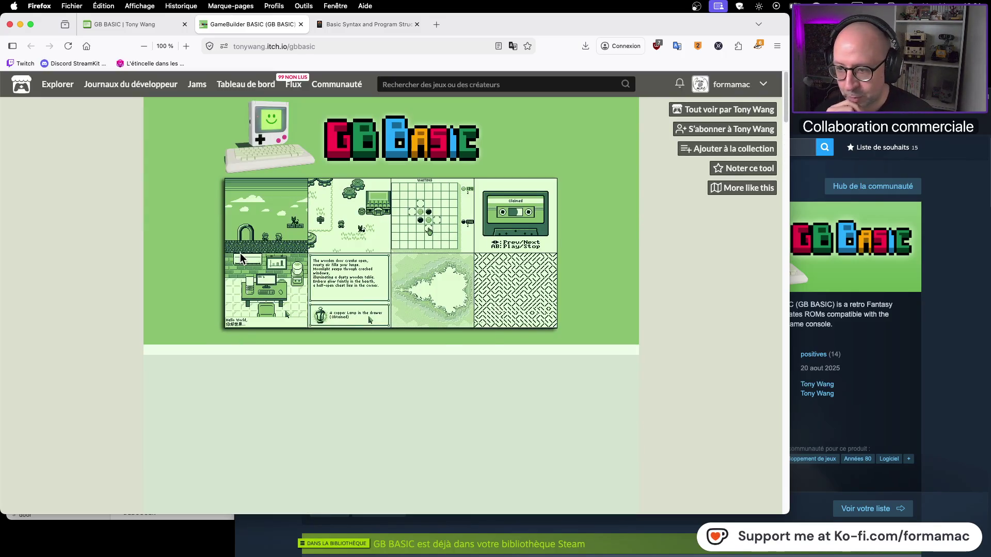
click(119, 26)
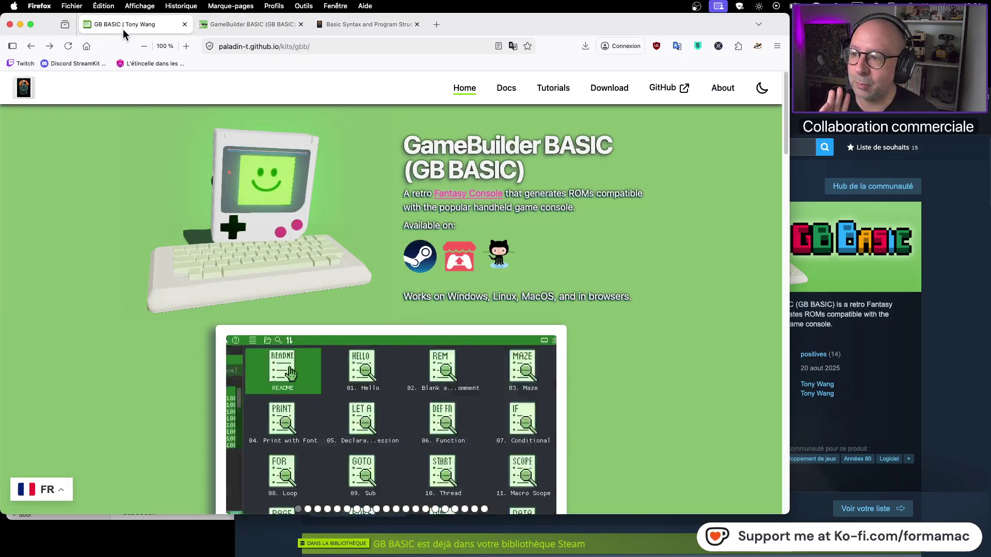
Close the itch.io GB BASIC tab
click(244, 26)
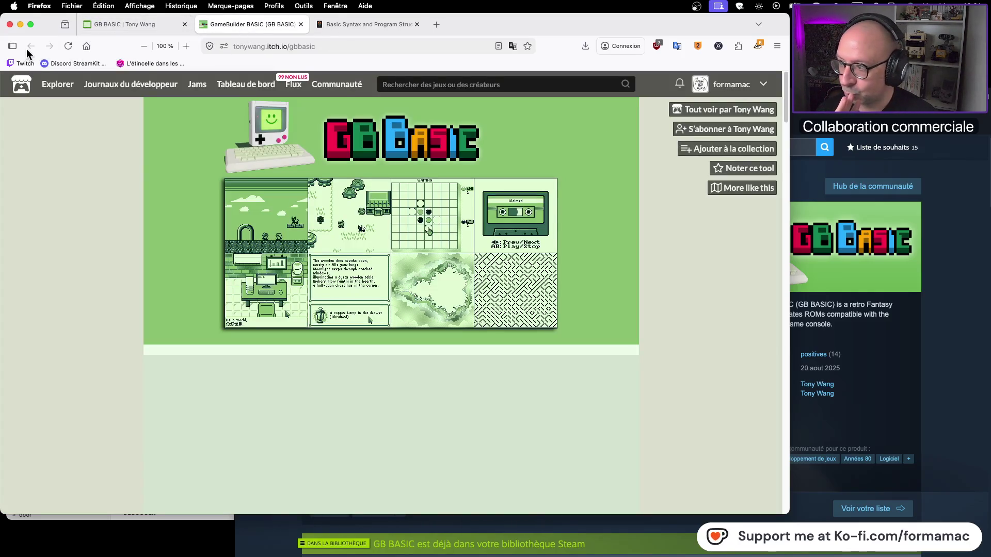
click(123, 26)
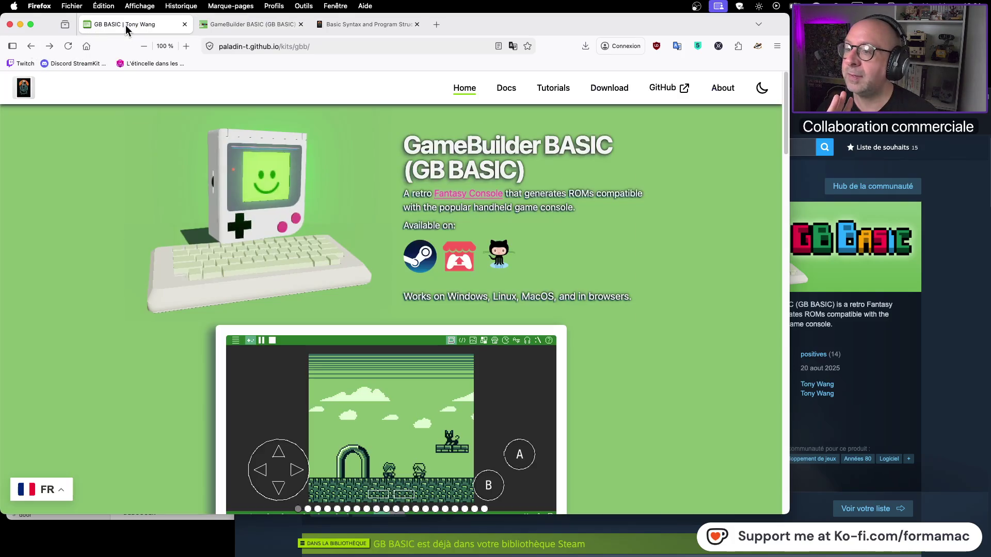
click(299, 24)
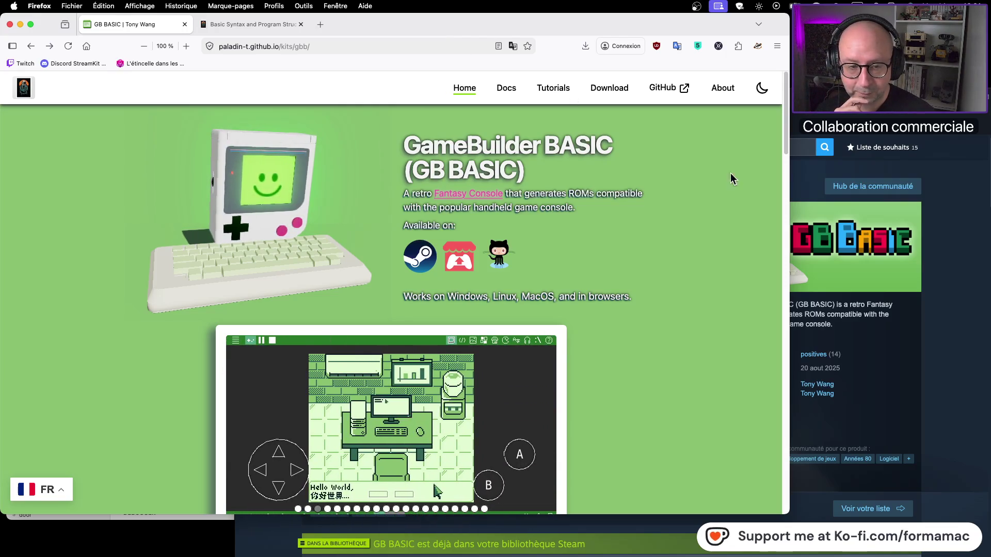
Quit Steam from its application menu and show the Basic Syntax and Program Structure docs
mouse_move(819, 98)
mouse_down()
mouse_move(665, 34)
mouse_move(596, 29)
mouse_up()
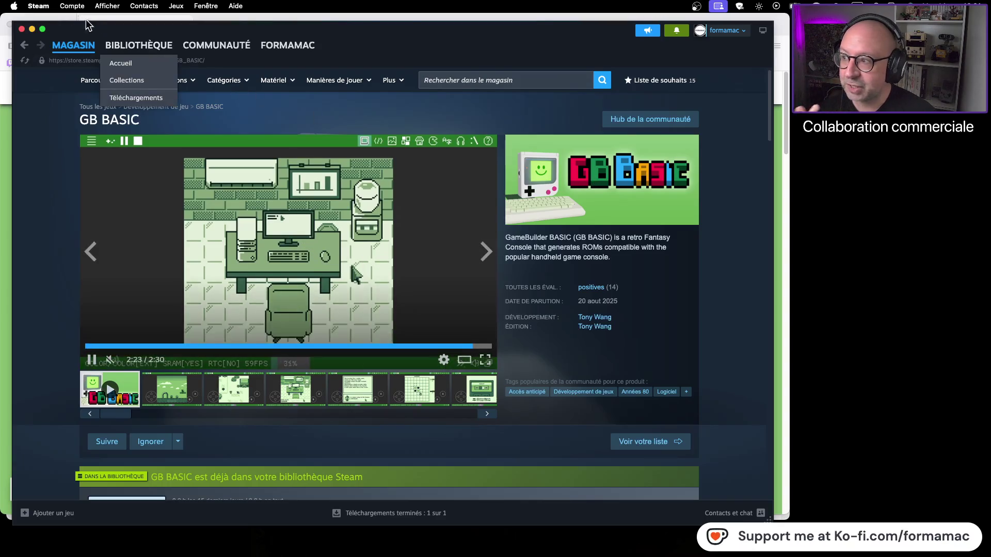
click(38, 6)
click(94, 118)
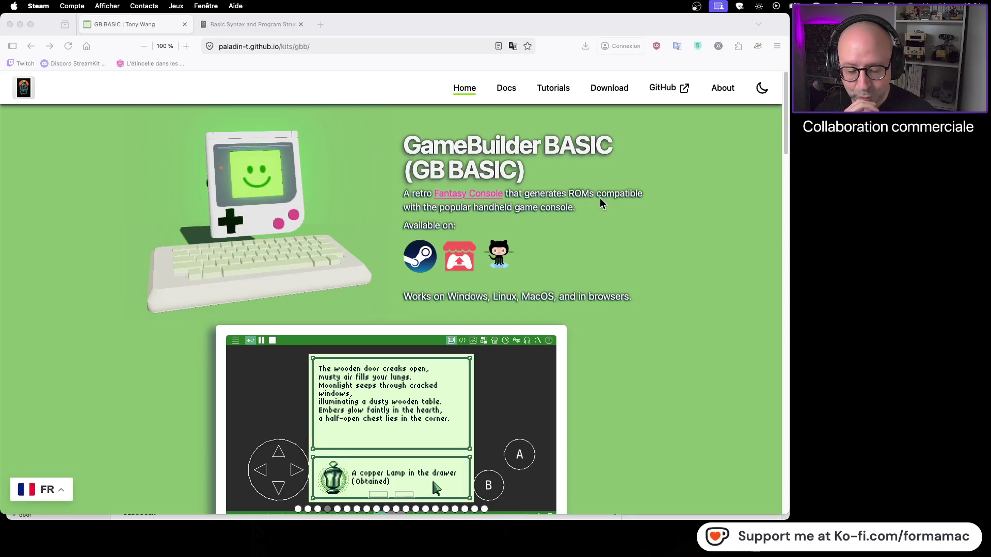
click(259, 26)
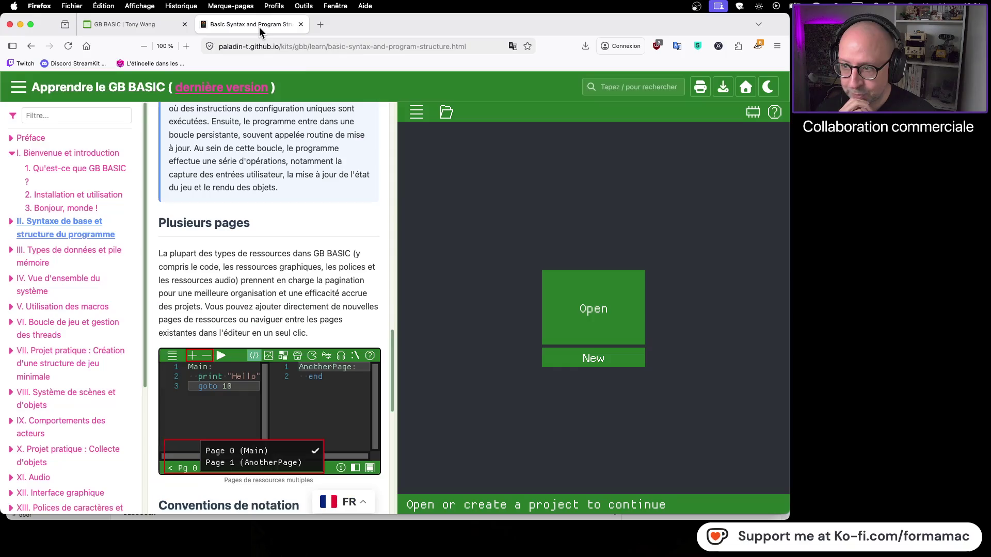
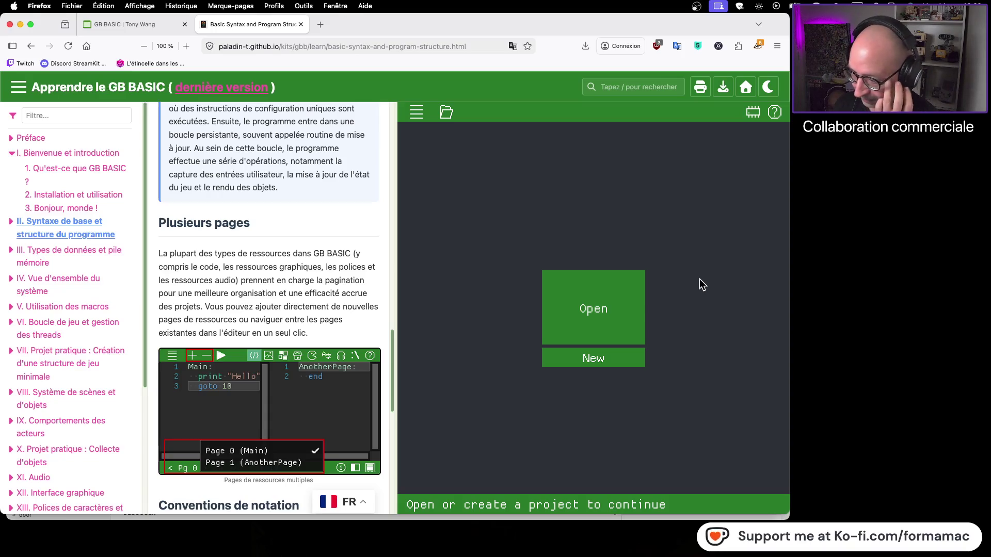
Search for love2D in a new tab and open the Love2d.org result
click(320, 24)
click(351, 201)
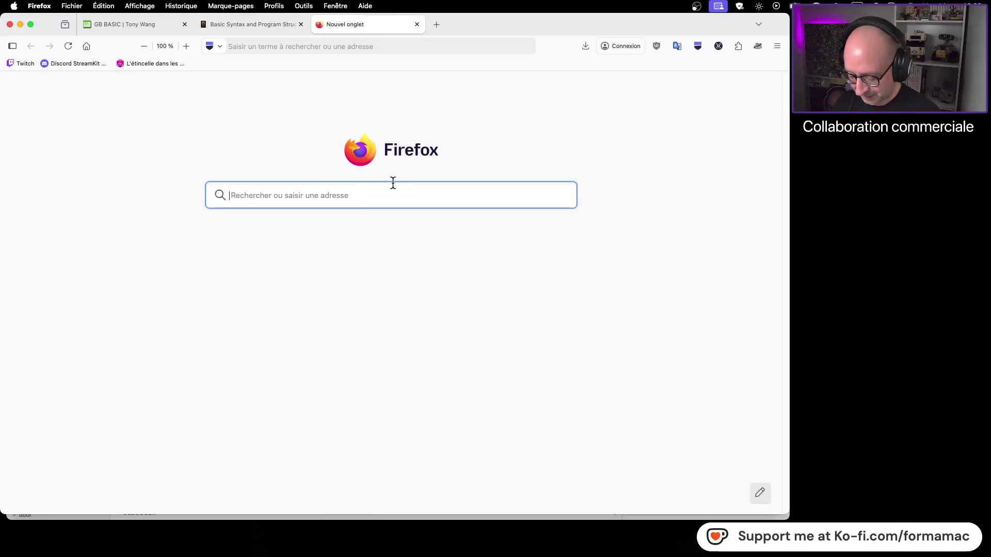
text(loe)
key(BackSpace)
text(ve2D)
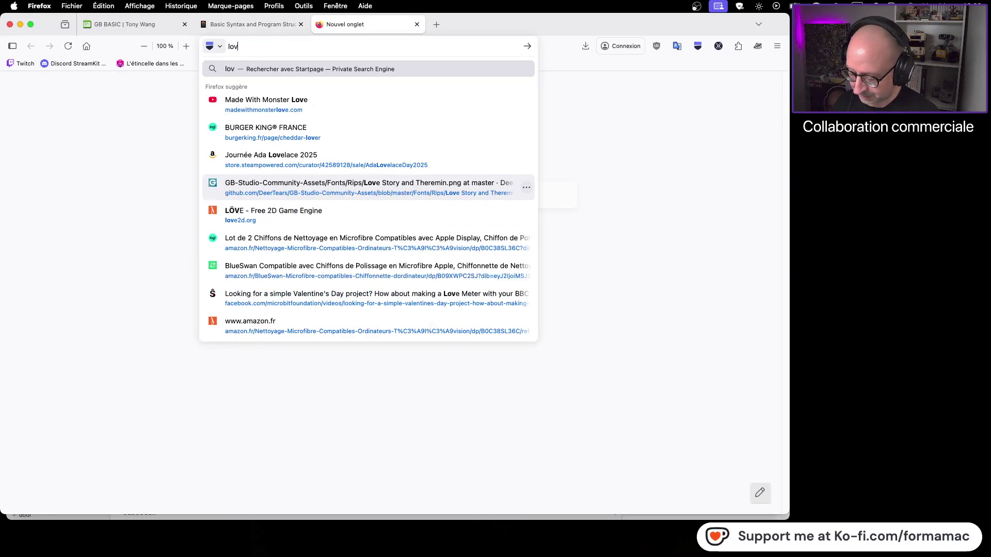
key(Return)
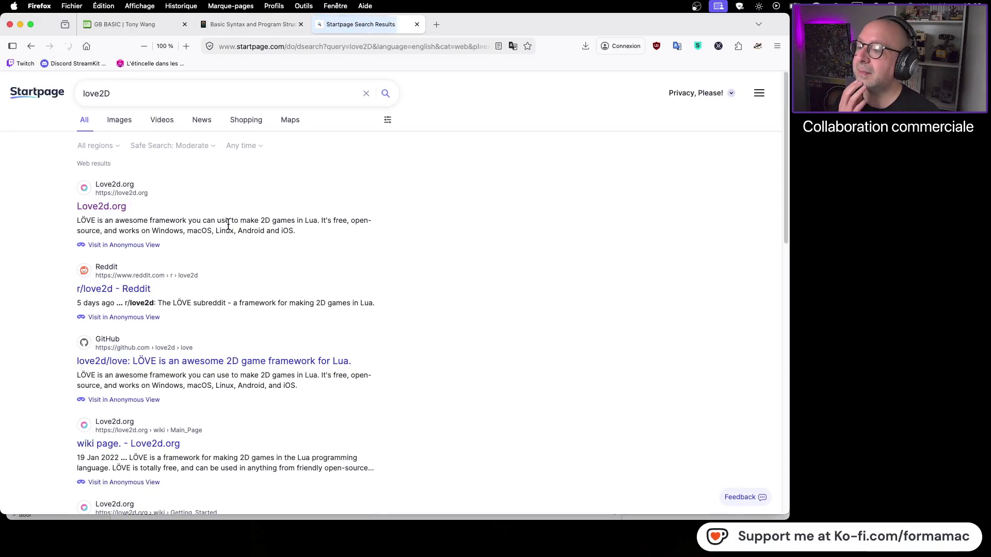
click(118, 204)
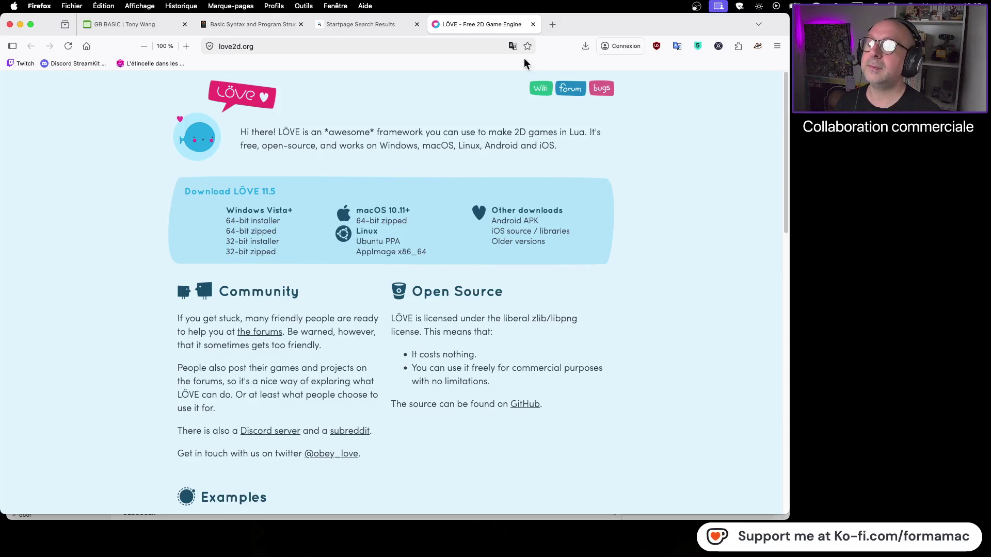
Close the LÖVE homepage tab to return to the love2D search results
click(533, 24)
Replace the search query with LÖVR, run it, and open the lovr.org homepage result
double_click(141, 95)
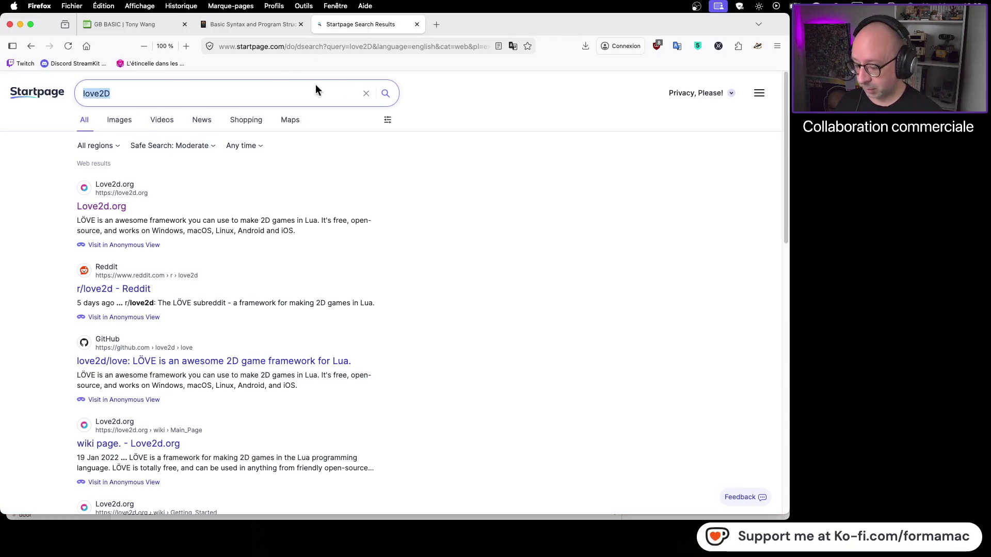
text(LO)
key(BackSpace)
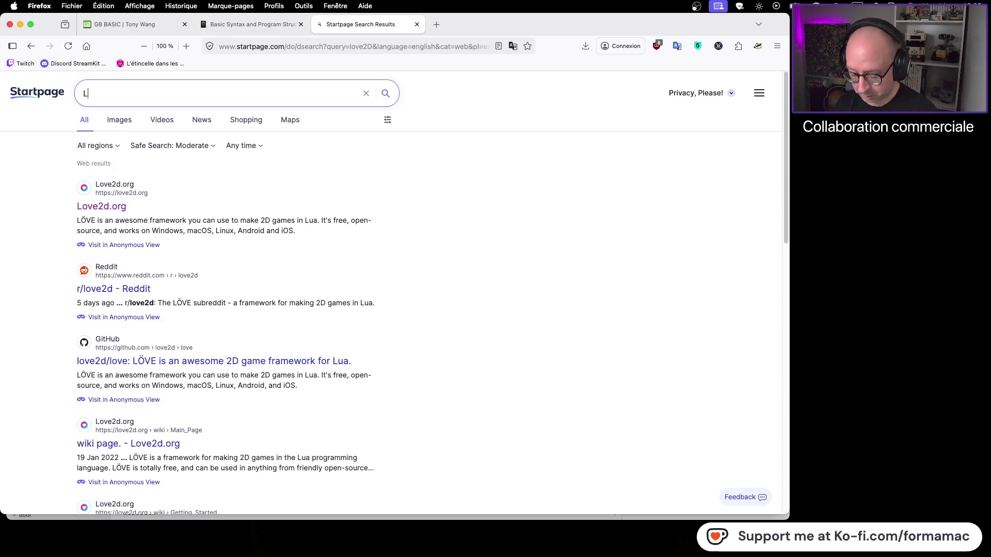
text(ÖVR)
key(Return)
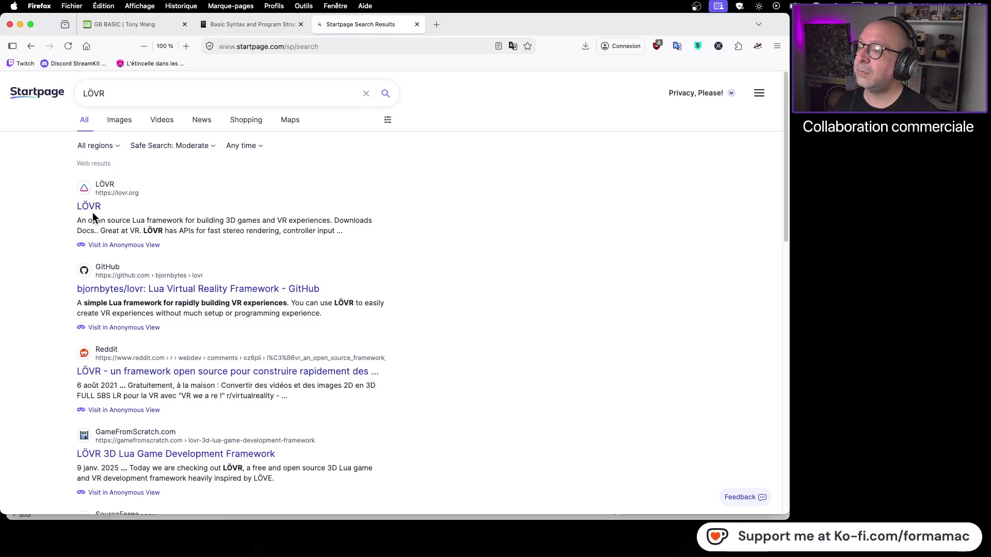
click(97, 209)
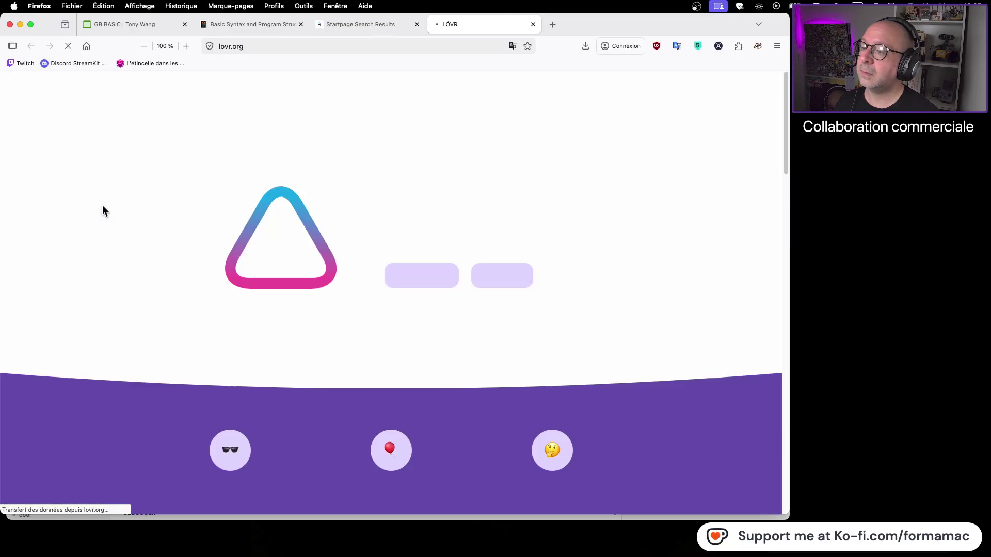